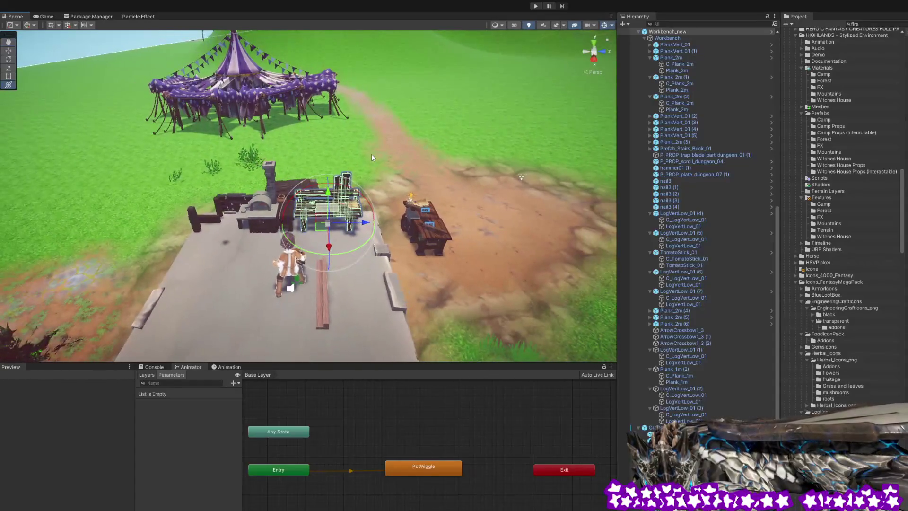
Inspect Workbench_new and its Plank_2m (2), trap blade and PlankVert_01 (5) pieces.
{"action": "scroll", "coordinate": [371, 154], "scroll_direction": "up", "scroll_amount": 3}
{"action": "scroll", "coordinate": [373, 154], "scroll_direction": "up", "scroll_amount": 5}
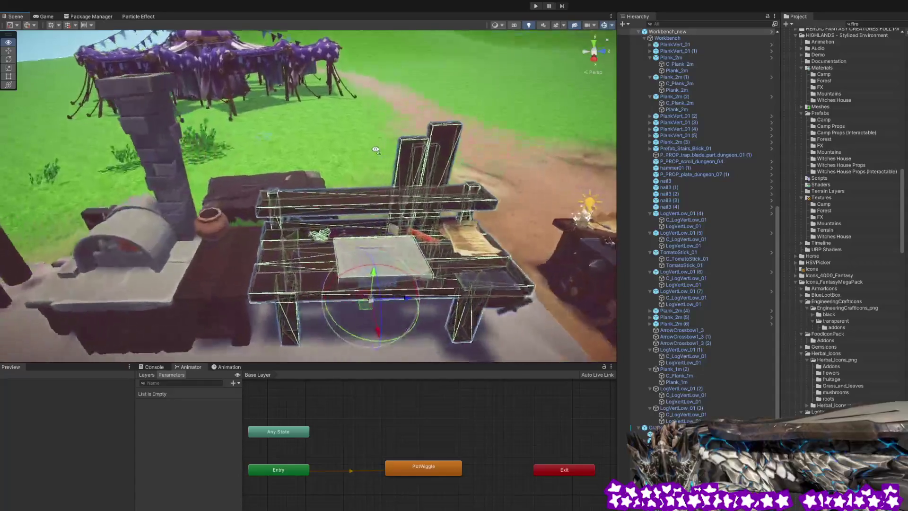
{"action": "scroll", "coordinate": [374, 158], "scroll_direction": "up", "scroll_amount": 3}
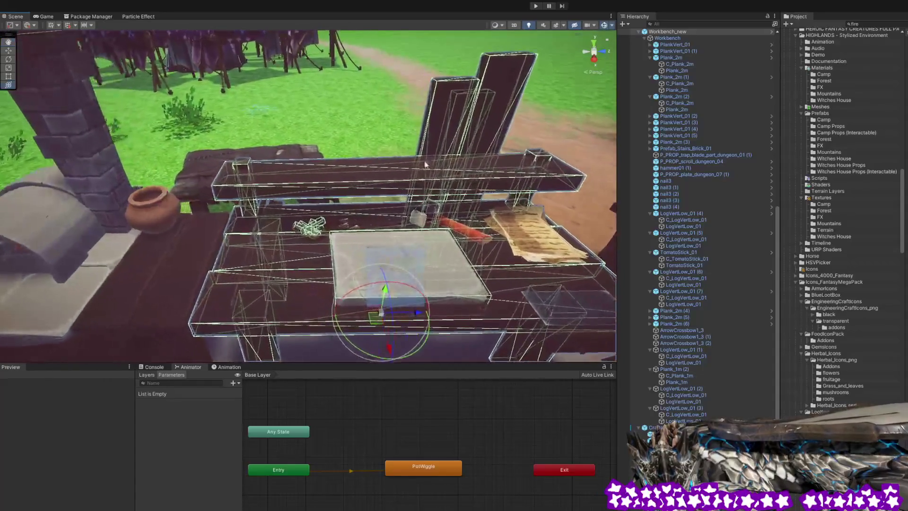
{"action": "left_click", "coordinate": [677, 32]}
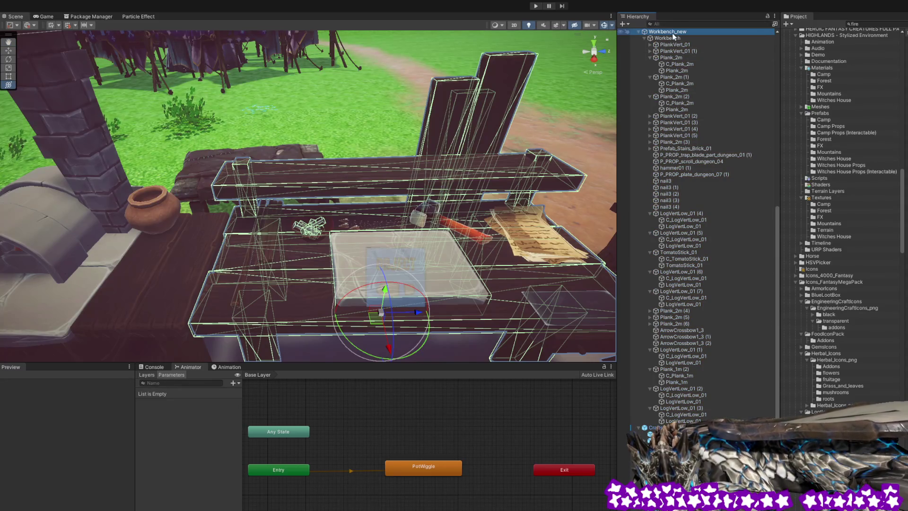
{"action": "left_click", "coordinate": [674, 96]}
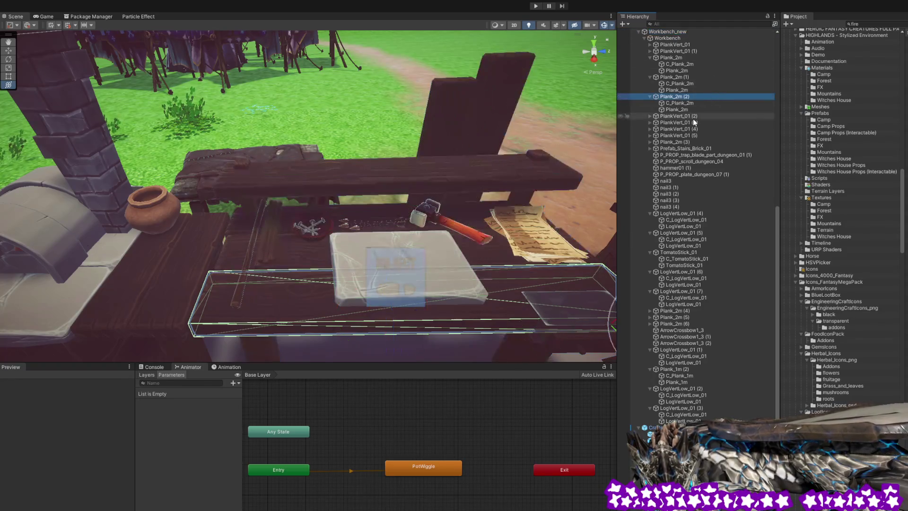
{"action": "scroll", "coordinate": [694, 118], "scroll_direction": "up", "scroll_amount": 3}
{"action": "left_click", "coordinate": [695, 228]}
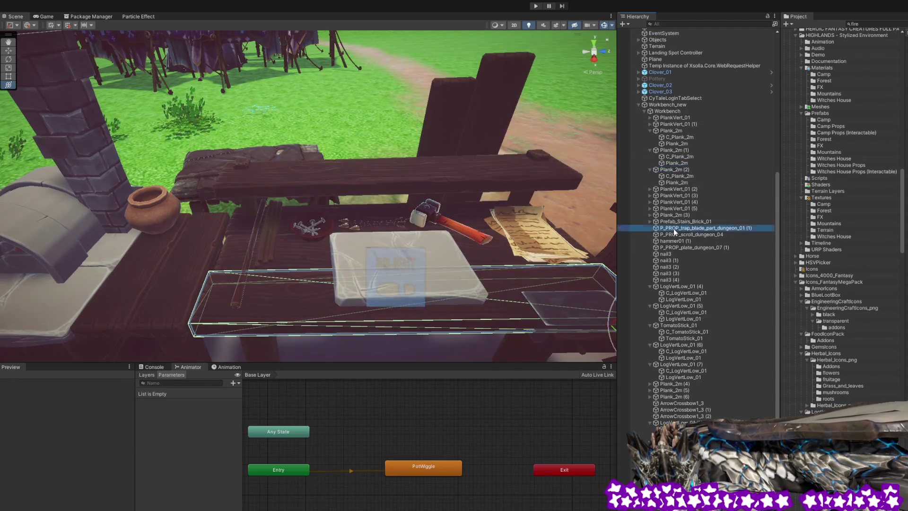
{"action": "left_click", "coordinate": [681, 209]}
{"action": "left_click", "coordinate": [676, 196]}
Check the C_Plank_2m collider, then undo a Craftstation_Smelter selection to return to Workbench_new.
{"action": "left_click", "coordinate": [677, 176]}
{"action": "left_click", "coordinate": [679, 137]}
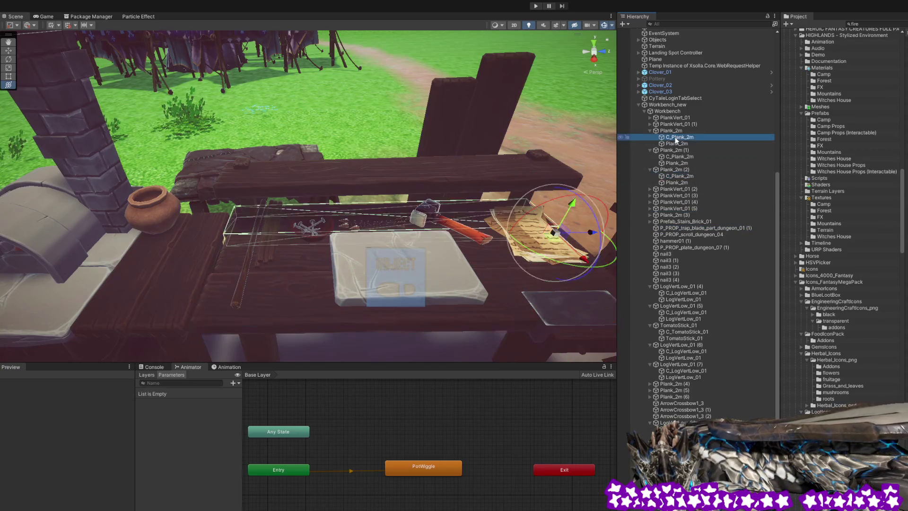
{"action": "left_click", "coordinate": [667, 98]}
{"action": "left_click", "coordinate": [665, 105]}
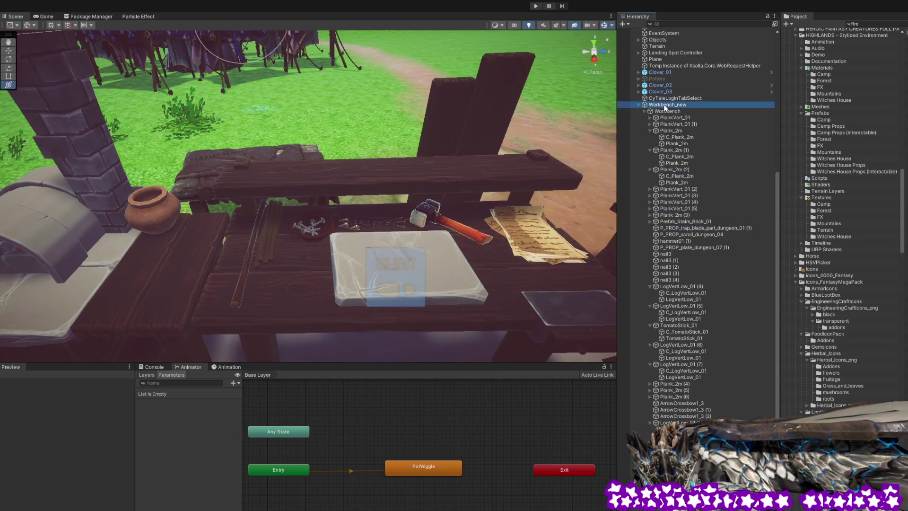
{"action": "scroll", "coordinate": [665, 402], "scroll_direction": "down", "scroll_amount": 5}
{"action": "left_click", "coordinate": [665, 403]}
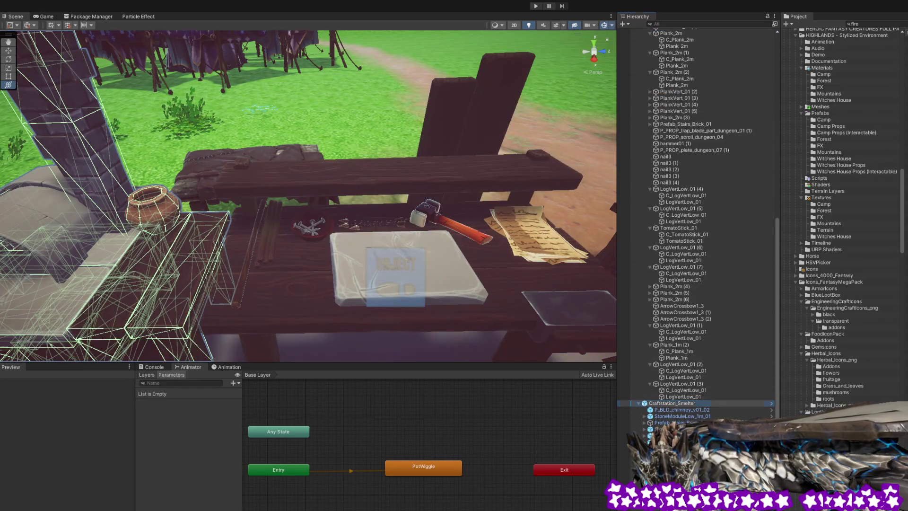
{"action": "key", "text": "ctrl+z"}
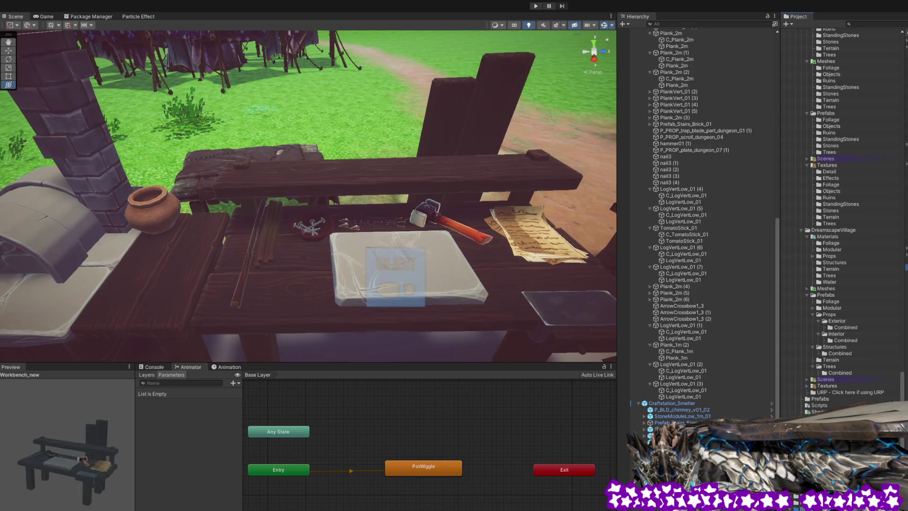
Check the PlankVert_01 planks and stair slab, then collapse and re-expand Workbench_new's children.
{"action": "scroll", "coordinate": [700, 213], "scroll_direction": "up", "scroll_amount": 5}
{"action": "left_click_drag", "start_coordinate": [667, 128], "coordinate": [882, 320]}
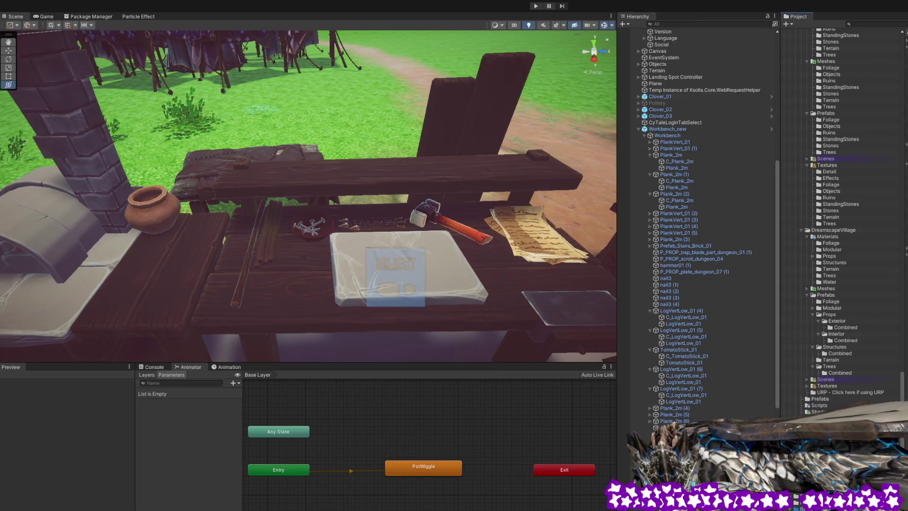
{"action": "left_click", "coordinate": [671, 142]}
{"action": "left_click", "coordinate": [671, 149]}
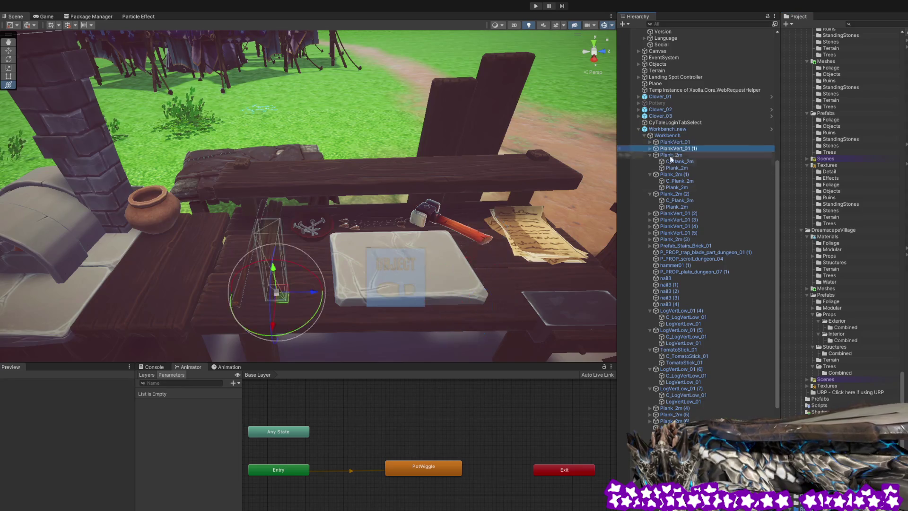
{"action": "scroll", "coordinate": [439, 228], "scroll_direction": "up", "scroll_amount": 5}
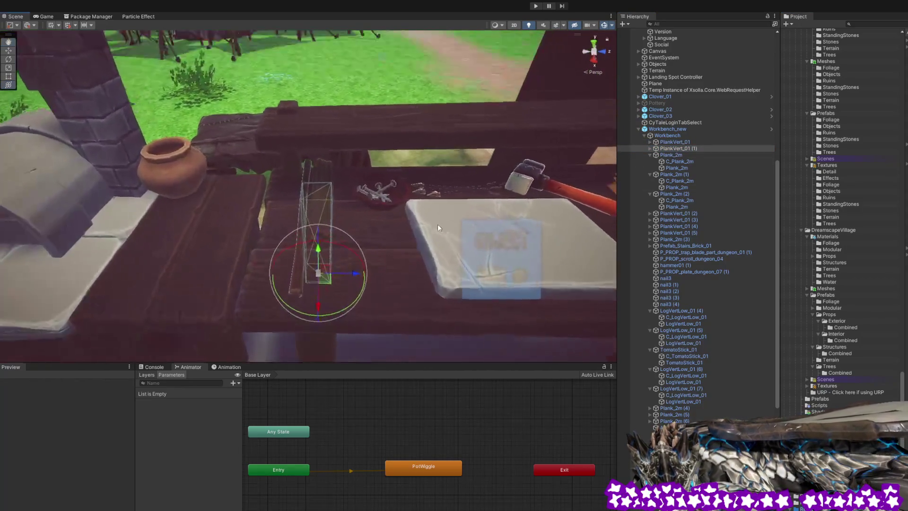
{"action": "left_click", "coordinate": [386, 195]}
{"action": "left_click", "coordinate": [442, 220]}
{"action": "mouse_move", "coordinate": [442, 220]}
{"action": "left_mouse_down"}
{"action": "mouse_move", "coordinate": [462, 236]}
{"action": "mouse_move", "coordinate": [475, 218]}
{"action": "left_mouse_up"}
{"action": "left_click", "coordinate": [674, 129]}
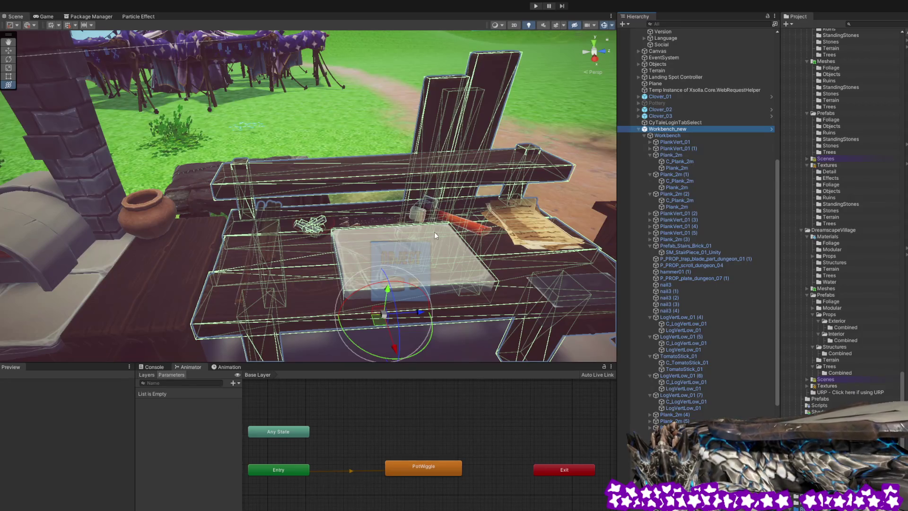
{"action": "left_click", "coordinate": [638, 129]}
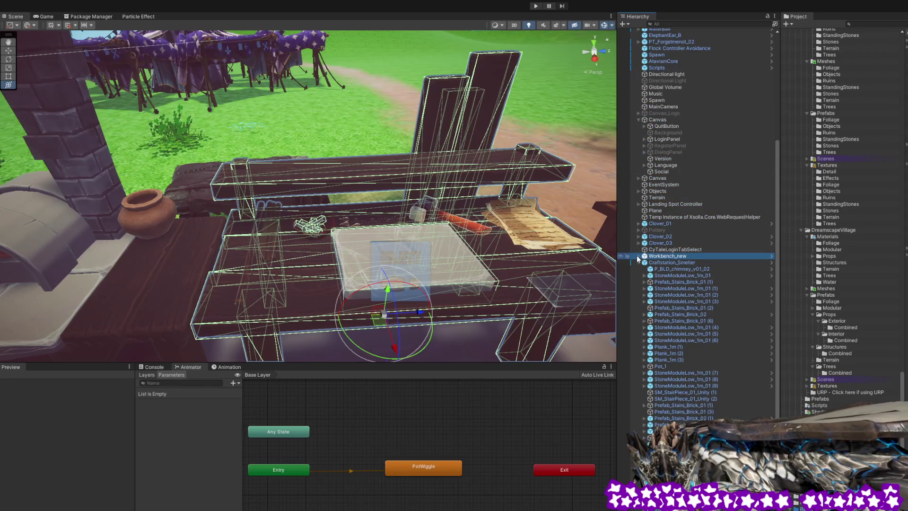
{"action": "left_click", "coordinate": [638, 256]}
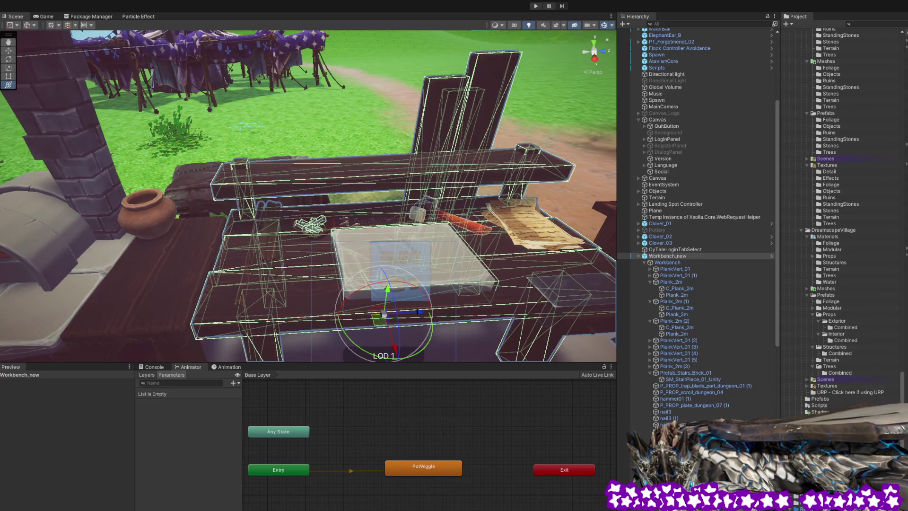
Select the terrain and swing the view back close to the workbench.
{"action": "scroll", "coordinate": [307, 196], "scroll_direction": "down", "scroll_amount": 10}
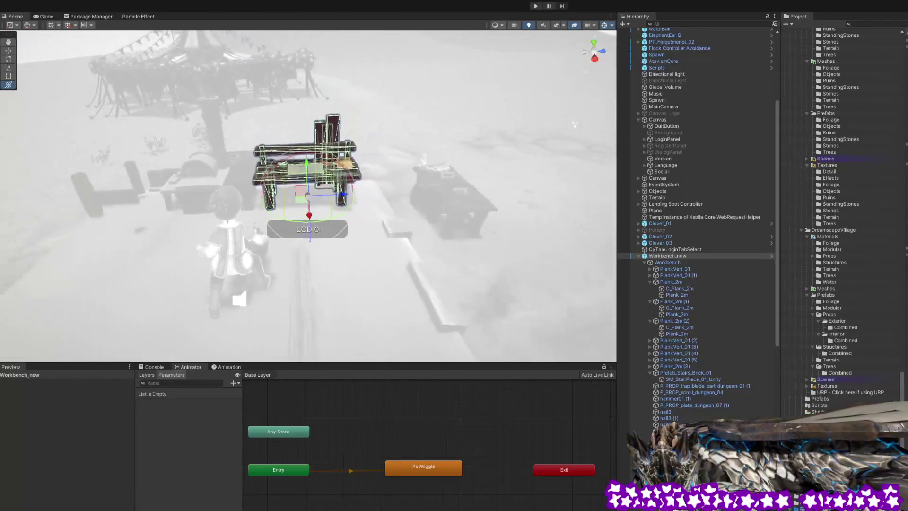
{"action": "scroll", "coordinate": [308, 197], "scroll_direction": "down", "scroll_amount": 5}
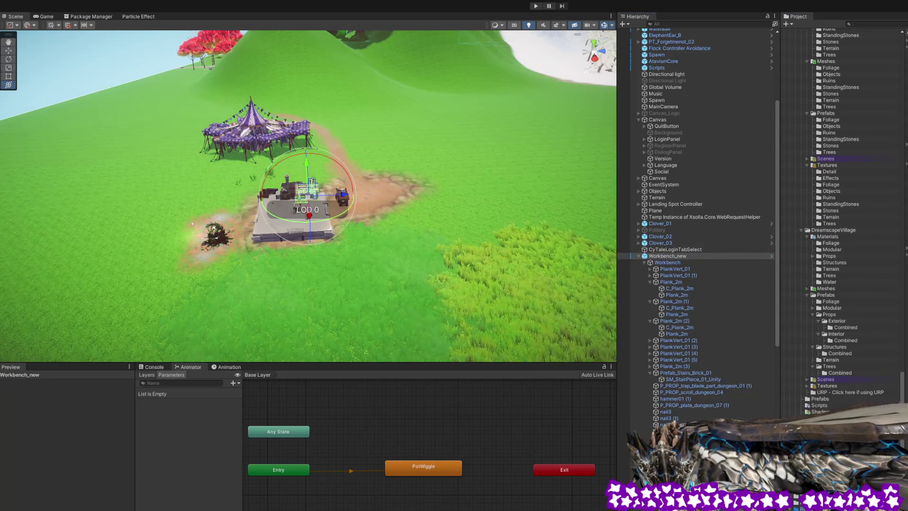
{"action": "left_click_drag", "start_coordinate": [430, 231], "coordinate": [401, 207]}
{"action": "scroll", "coordinate": [400, 207], "scroll_direction": "down", "scroll_amount": 6}
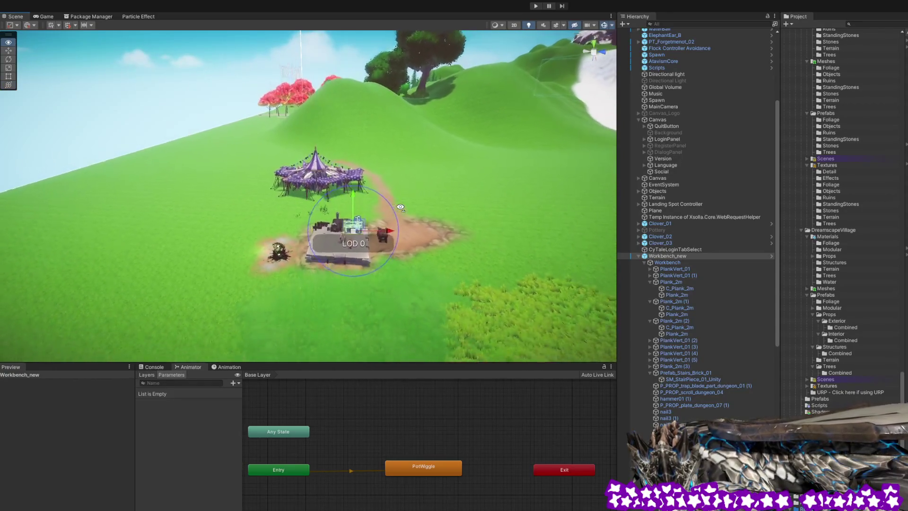
{"action": "scroll", "coordinate": [401, 207], "scroll_direction": "down", "scroll_amount": 3}
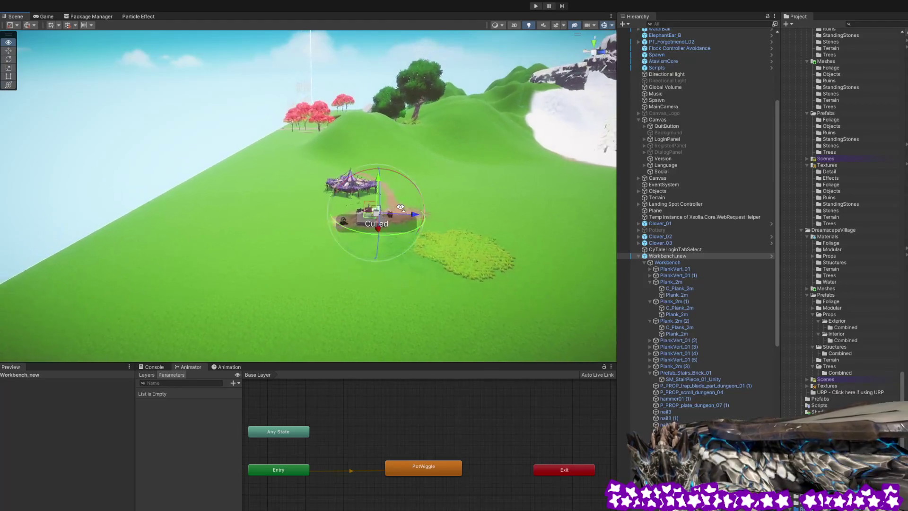
{"action": "left_click", "coordinate": [447, 205]}
{"action": "mouse_move", "coordinate": [495, 236]}
{"action": "left_mouse_down"}
{"action": "mouse_move", "coordinate": [473, 246]}
{"action": "mouse_move", "coordinate": [488, 247]}
{"action": "left_mouse_up"}
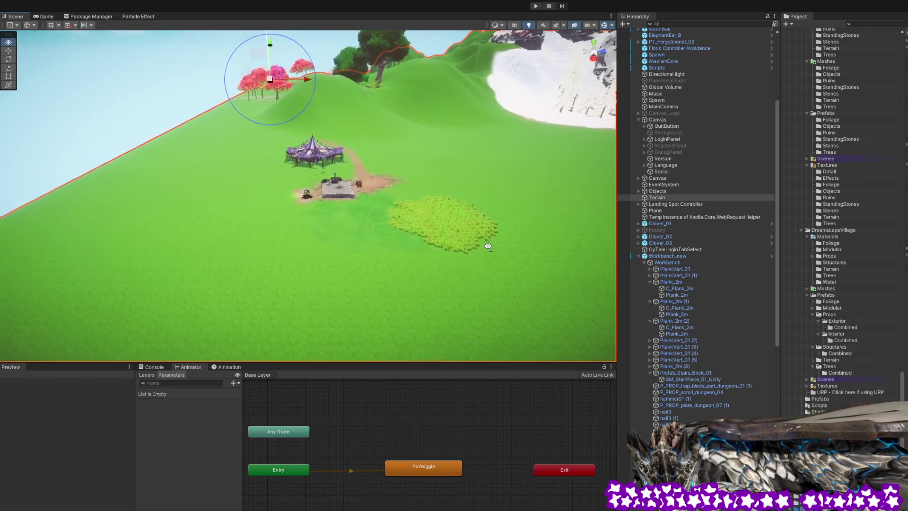
{"action": "scroll", "coordinate": [488, 247], "scroll_direction": "up", "scroll_amount": 5}
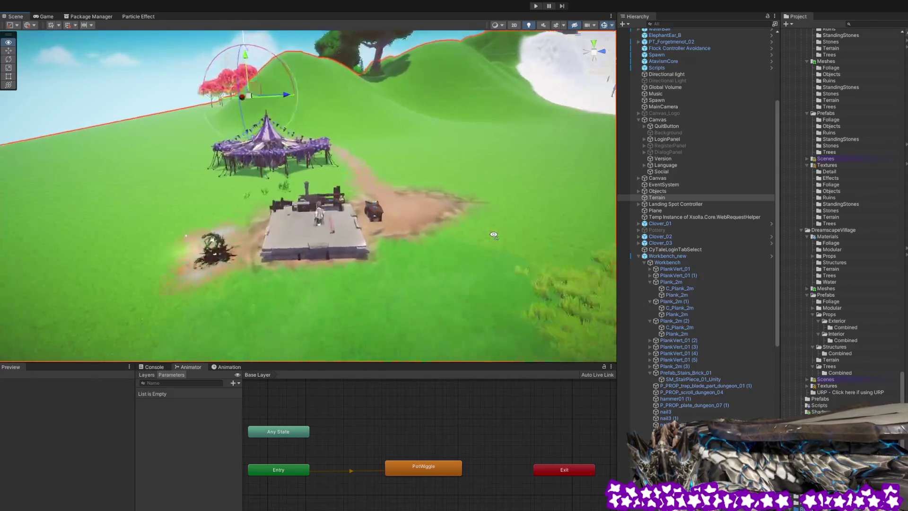
{"action": "scroll", "coordinate": [493, 235], "scroll_direction": "up", "scroll_amount": 10}
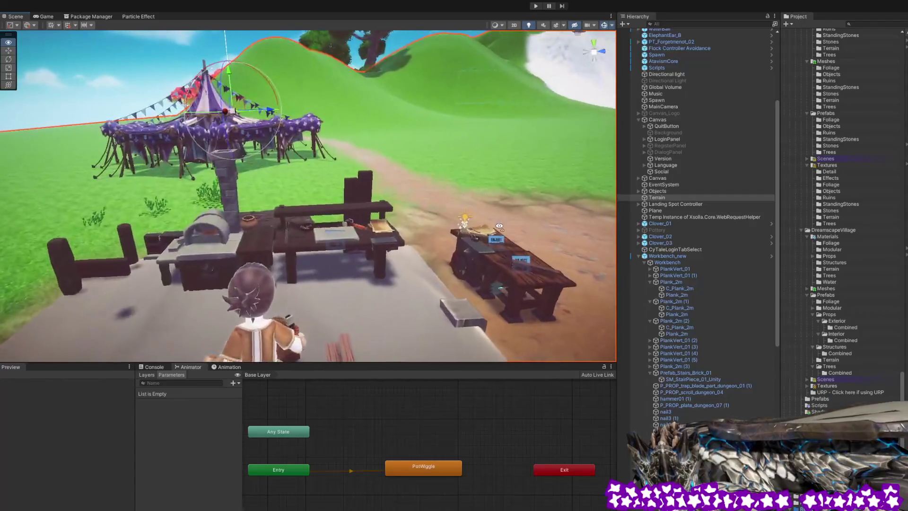
{"action": "scroll", "coordinate": [499, 226], "scroll_direction": "up", "scroll_amount": 10}
{"action": "left_click_drag", "start_coordinate": [493, 243], "coordinate": [445, 224]}
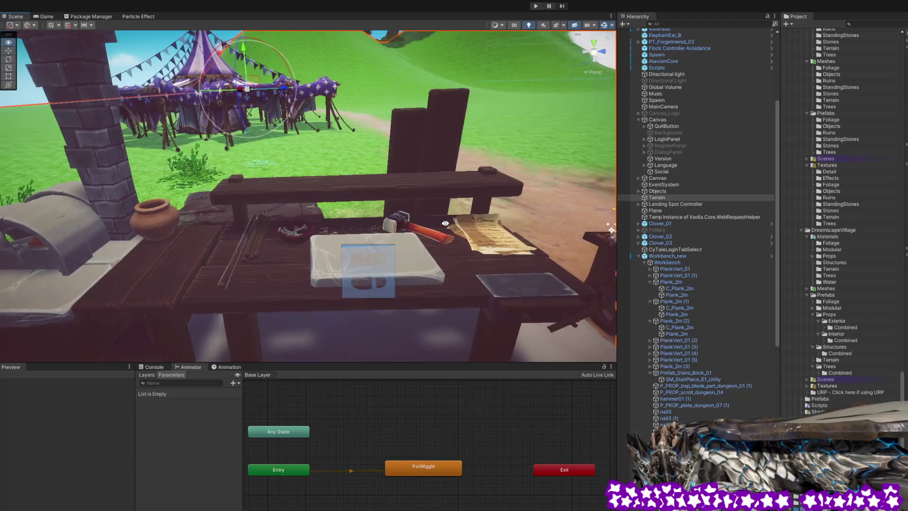
Orbit around Workbench_new and select the player character to show its Animator graph.
{"action": "left_click", "coordinate": [684, 256]}
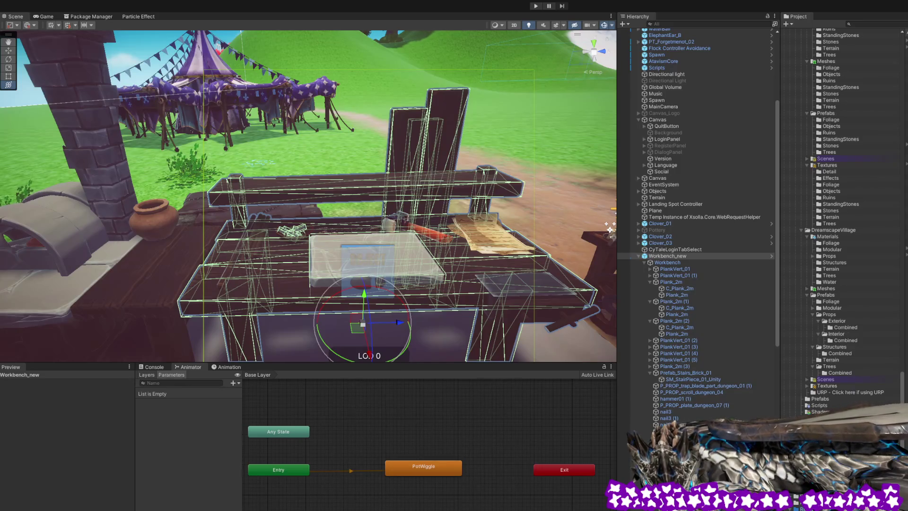
{"action": "left_click", "coordinate": [359, 160]}
{"action": "mouse_move", "coordinate": [358, 160]}
{"action": "left_mouse_down"}
{"action": "mouse_move", "coordinate": [350, 162]}
{"action": "mouse_move", "coordinate": [401, 181]}
{"action": "mouse_move", "coordinate": [358, 200]}
{"action": "mouse_move", "coordinate": [406, 177]}
{"action": "mouse_move", "coordinate": [439, 185]}
{"action": "mouse_move", "coordinate": [192, 203]}
{"action": "mouse_move", "coordinate": [219, 231]}
{"action": "mouse_move", "coordinate": [373, 235]}
{"action": "mouse_move", "coordinate": [397, 248]}
{"action": "left_mouse_up"}
{"action": "left_click", "coordinate": [219, 231]}
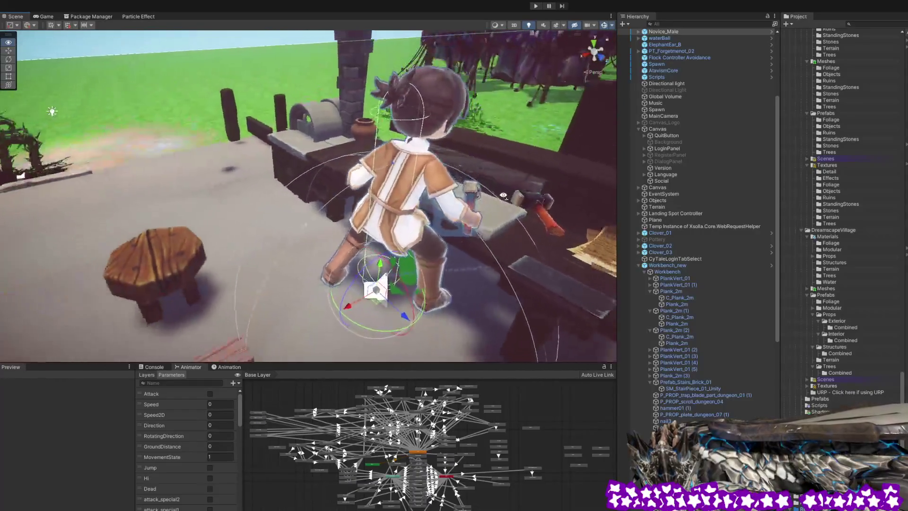
Orbit to the smelter's furnace front and select the Bonfire object inside it.
{"action": "left_click_drag", "start_coordinate": [504, 196], "coordinate": [449, 254]}
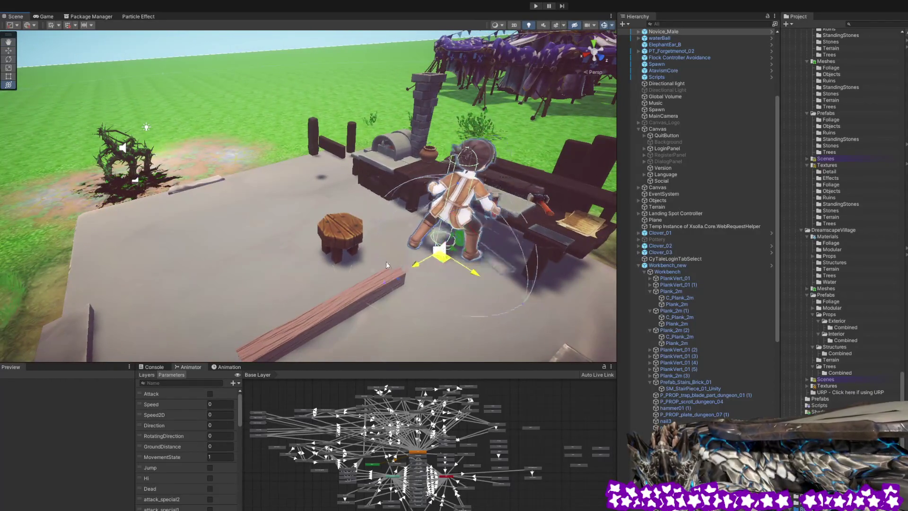
{"action": "mouse_move", "coordinate": [290, 286]}
{"action": "left_mouse_down"}
{"action": "mouse_move", "coordinate": [193, 190]}
{"action": "mouse_move", "coordinate": [285, 181]}
{"action": "mouse_move", "coordinate": [188, 192]}
{"action": "mouse_move", "coordinate": [427, 231]}
{"action": "mouse_move", "coordinate": [361, 257]}
{"action": "mouse_move", "coordinate": [262, 242]}
{"action": "mouse_move", "coordinate": [244, 196]}
{"action": "mouse_move", "coordinate": [290, 227]}
{"action": "left_mouse_up"}
{"action": "left_click", "coordinate": [305, 229]}
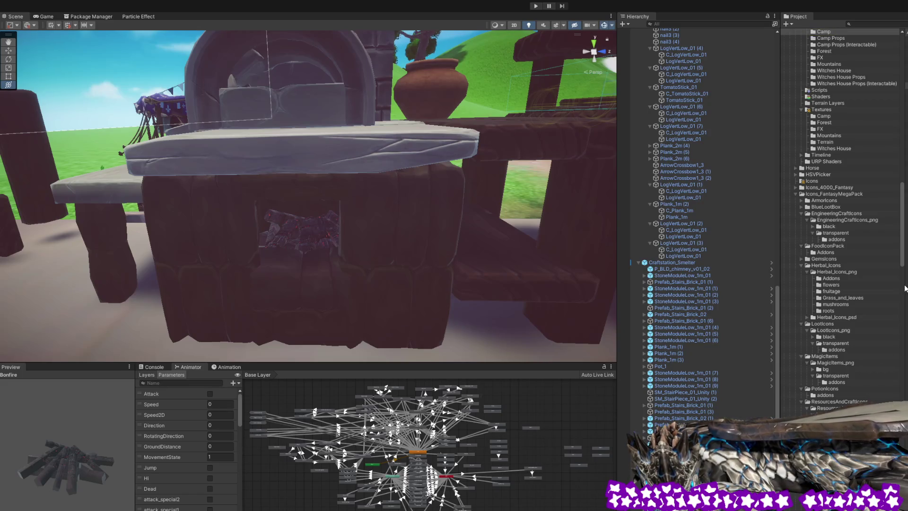
{"action": "left_click", "coordinate": [896, 26]}
Browse the 'fire' search results to Bonfire and drag the Bonfire prefab beside the workbench.
{"action": "key", "text": "Down"}
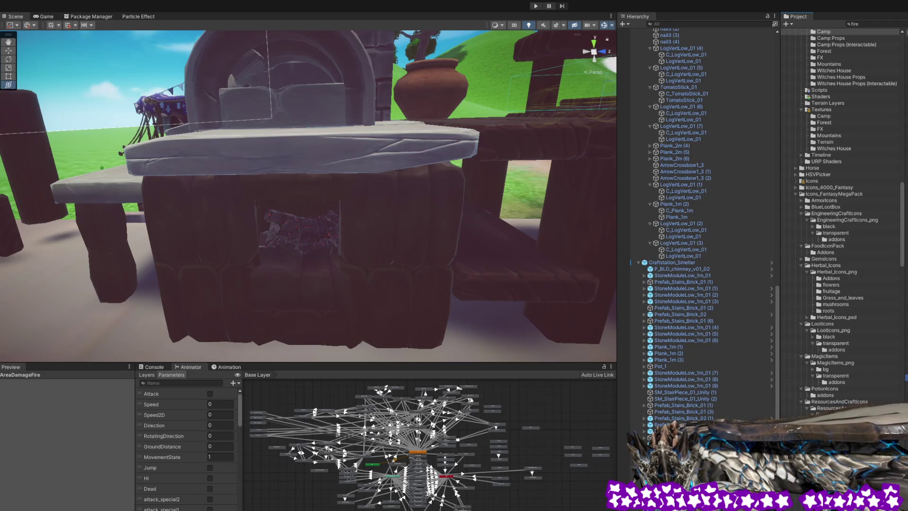
{"action": "key", "text": "Down"}
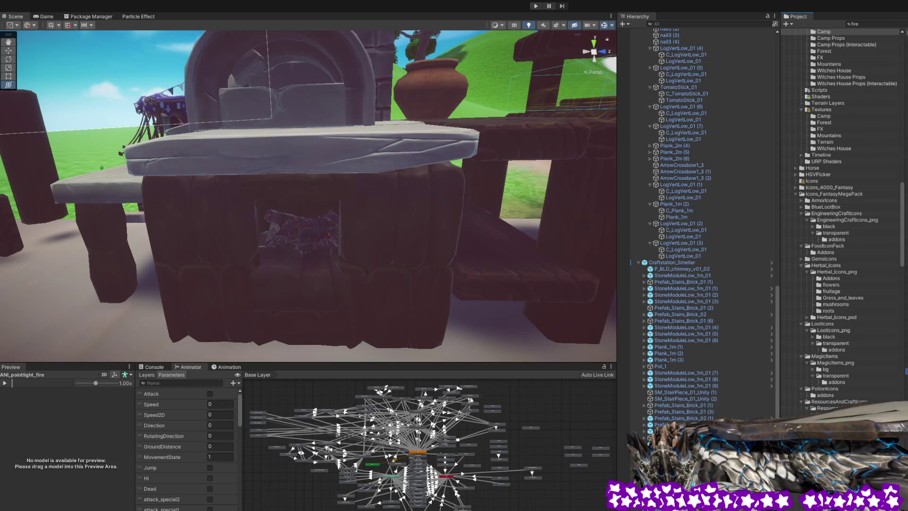
{"action": "key", "text": "Down"}
{"action": "key", "text": "Down"}
{"action": "key", "text": "Down"}
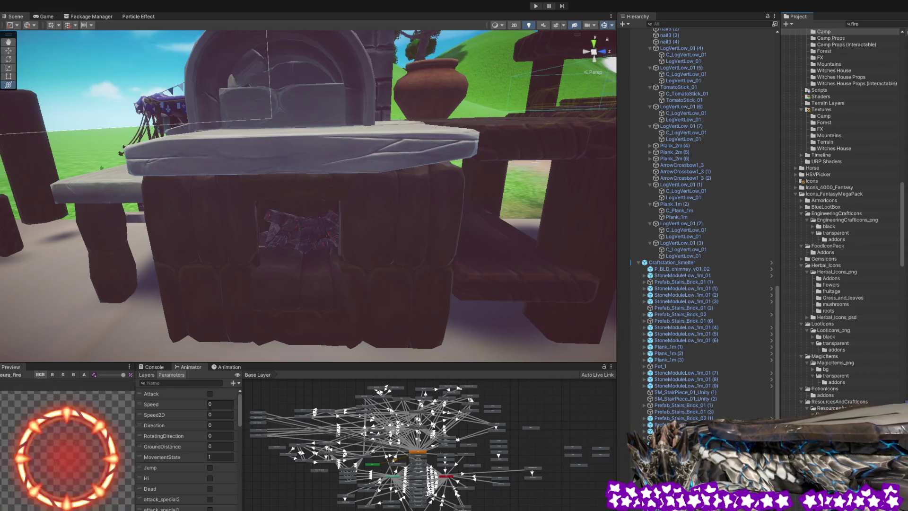
{"action": "key", "text": "Down"}
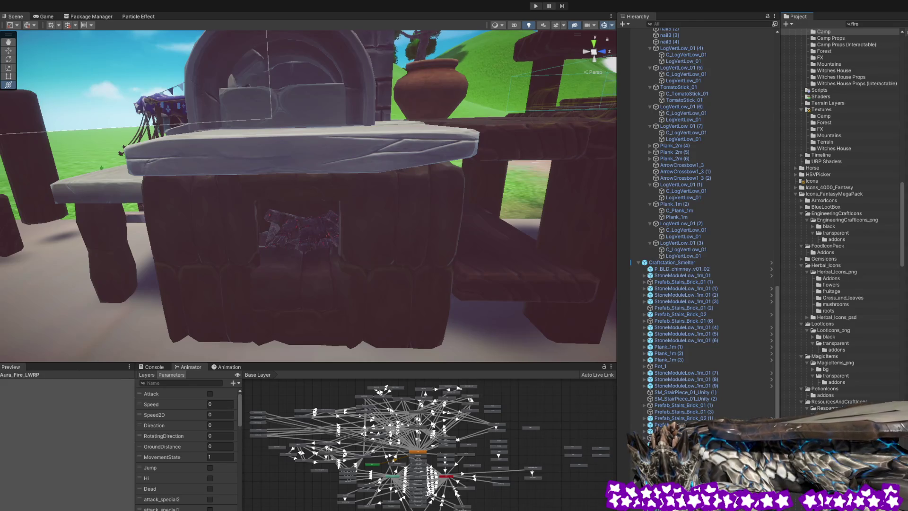
{"action": "key", "text": "Down"}
{"action": "key", "text": "Down"}
{"action": "key", "text": "Down"}
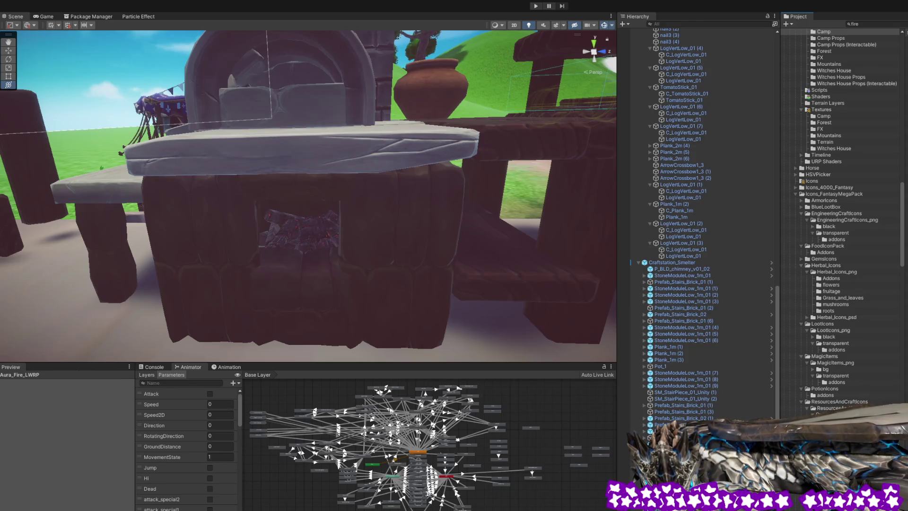
{"action": "key", "text": "Down"}
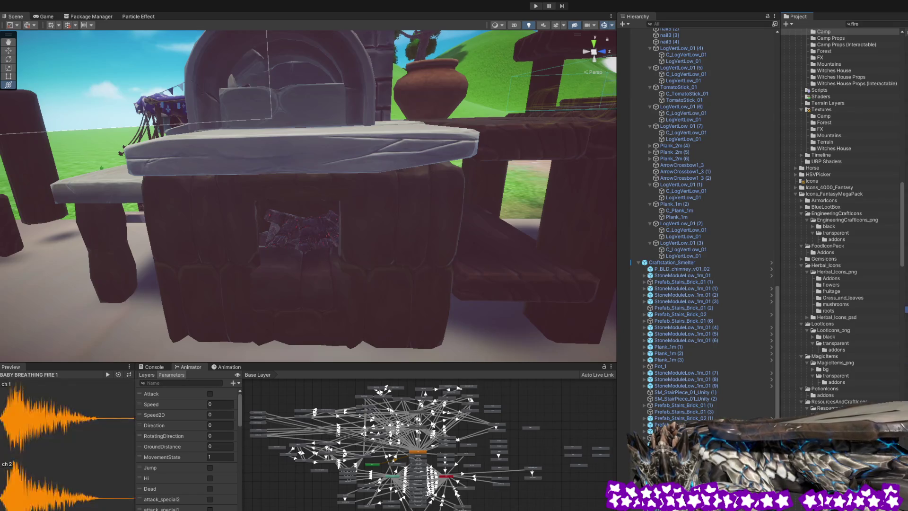
{"action": "key", "text": "Down"}
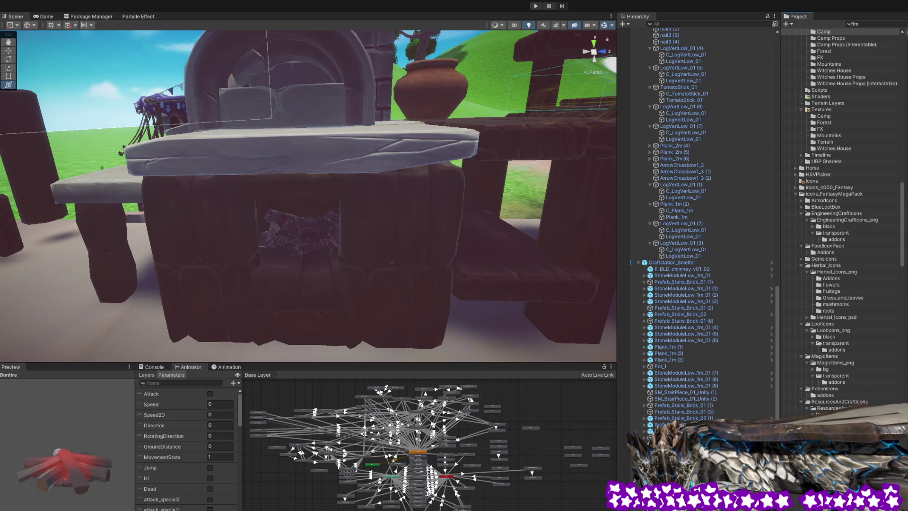
{"action": "mouse_move", "coordinate": [662, 284]}
{"action": "left_mouse_down"}
{"action": "mouse_move", "coordinate": [586, 308]}
{"action": "mouse_move", "coordinate": [71, 307]}
{"action": "mouse_move", "coordinate": [90, 314]}
{"action": "left_mouse_up"}
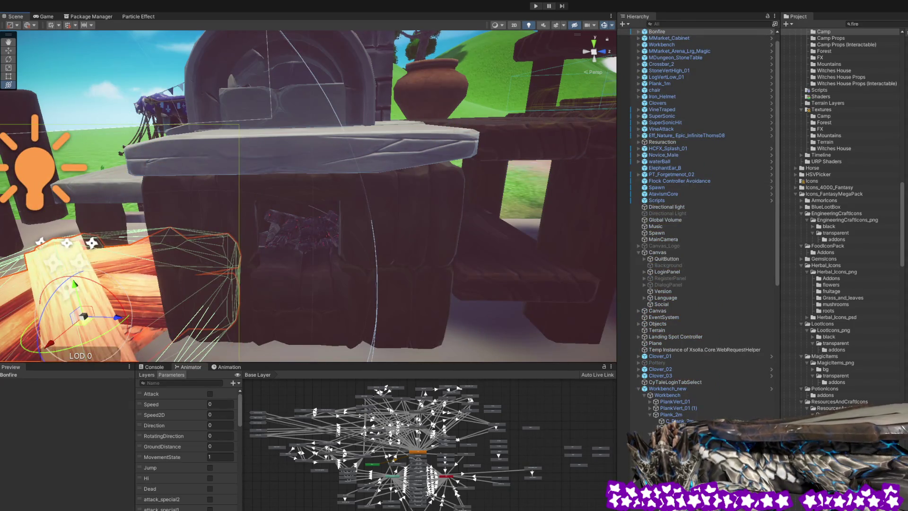
Select the placed Bonfire, expand it and Fire, and inspect Sparks and Fire Light.
{"action": "mouse_move", "coordinate": [401, 244]}
{"action": "left_mouse_down"}
{"action": "mouse_move", "coordinate": [367, 243]}
{"action": "mouse_move", "coordinate": [401, 254]}
{"action": "mouse_move", "coordinate": [378, 236]}
{"action": "left_mouse_up"}
{"action": "left_click", "coordinate": [345, 251]}
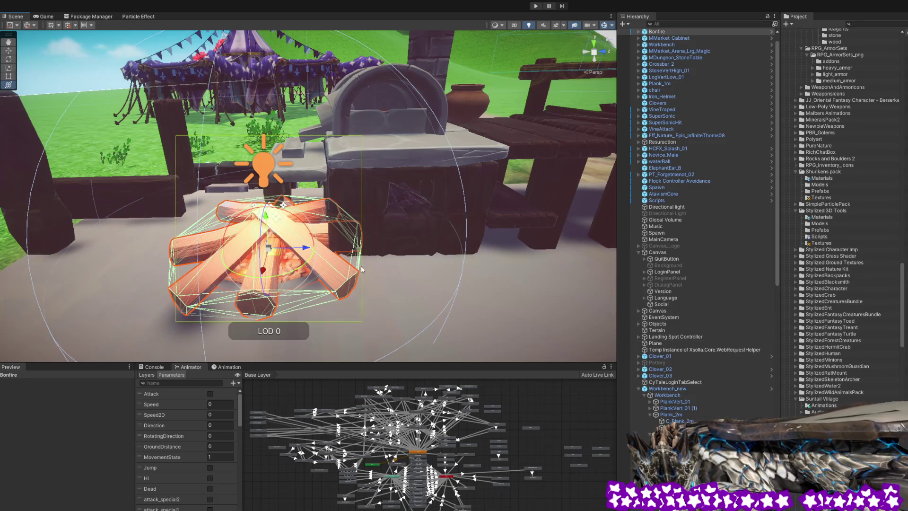
{"action": "mouse_move", "coordinate": [462, 221]}
{"action": "left_mouse_down"}
{"action": "mouse_move", "coordinate": [440, 219]}
{"action": "mouse_move", "coordinate": [482, 226]}
{"action": "left_mouse_up"}
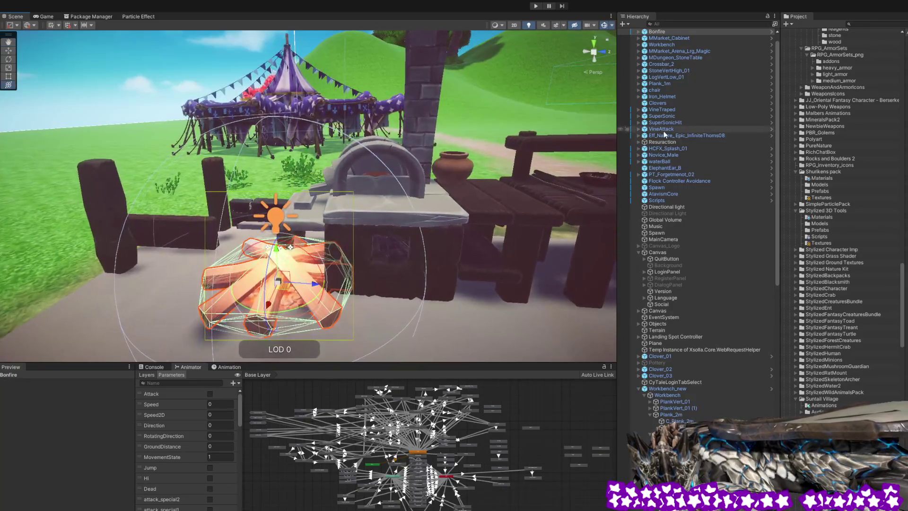
{"action": "left_click", "coordinate": [639, 32]}
{"action": "left_click", "coordinate": [639, 32]}
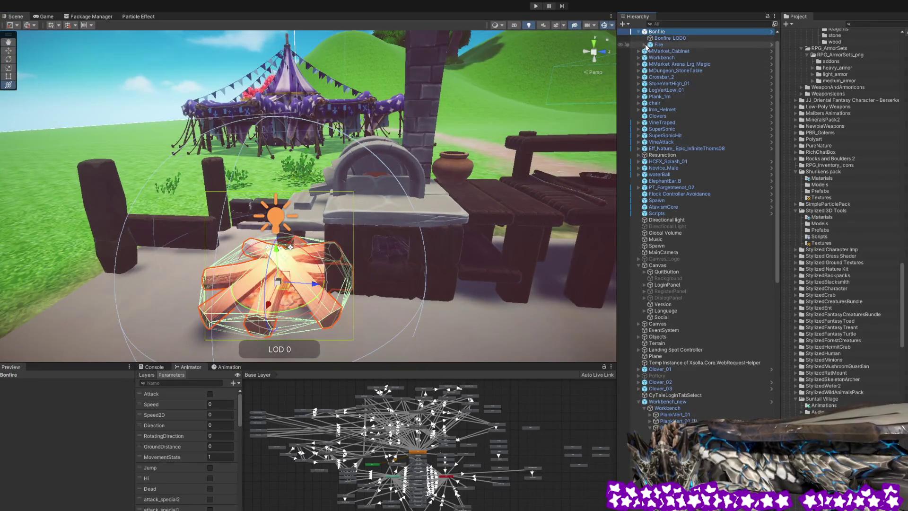
{"action": "left_click", "coordinate": [644, 45]}
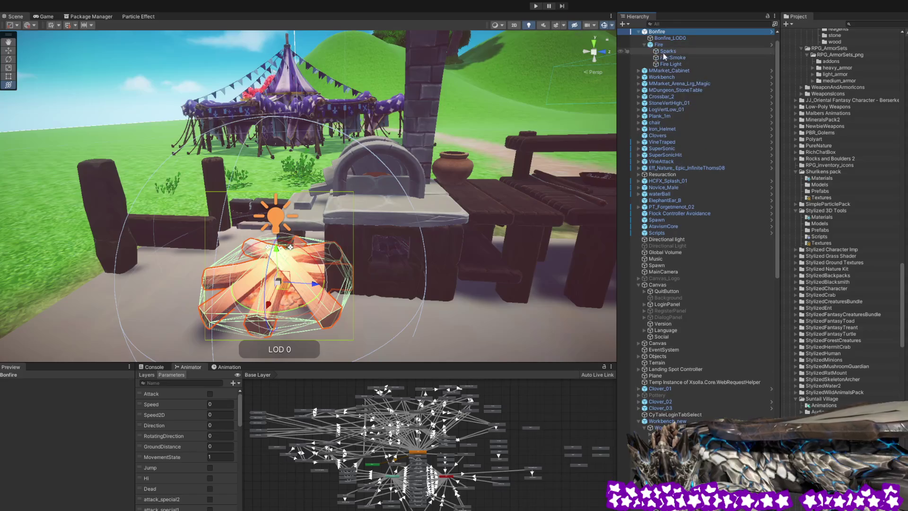
{"action": "left_click", "coordinate": [667, 51]}
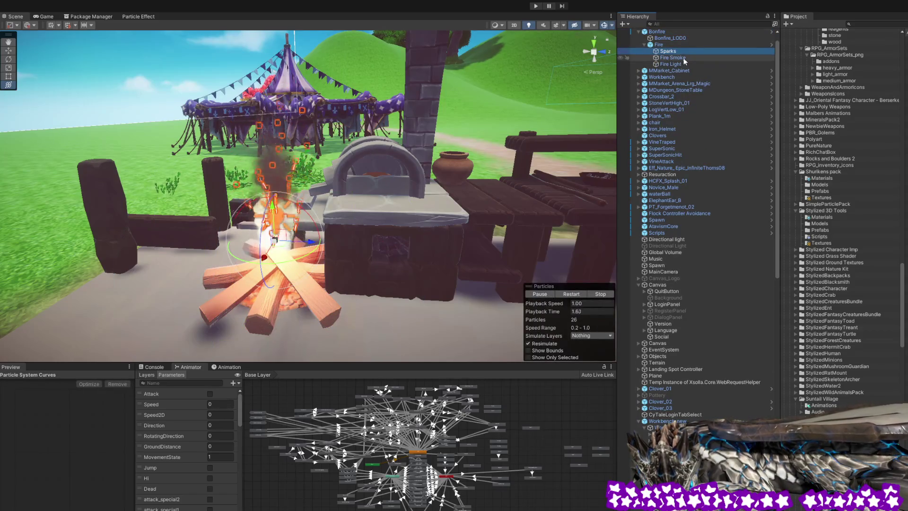
{"action": "left_click", "coordinate": [681, 64]}
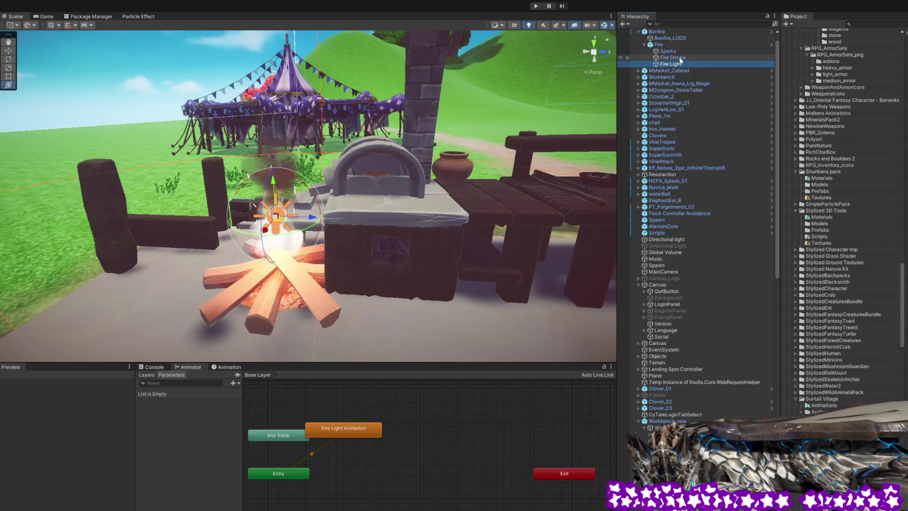
Select Sparks, Fire Smoke, Fire and Bonfire in turn, and collapse Workbench_new.
{"action": "left_click", "coordinate": [676, 51], "text": "ctrl"}
{"action": "left_click", "coordinate": [673, 58], "text": "ctrl"}
{"action": "mouse_move", "coordinate": [476, 156]}
{"action": "left_mouse_down"}
{"action": "mouse_move", "coordinate": [362, 125]}
{"action": "mouse_move", "coordinate": [349, 207]}
{"action": "mouse_move", "coordinate": [341, 205]}
{"action": "left_mouse_up"}
{"action": "left_click", "coordinate": [666, 45]}
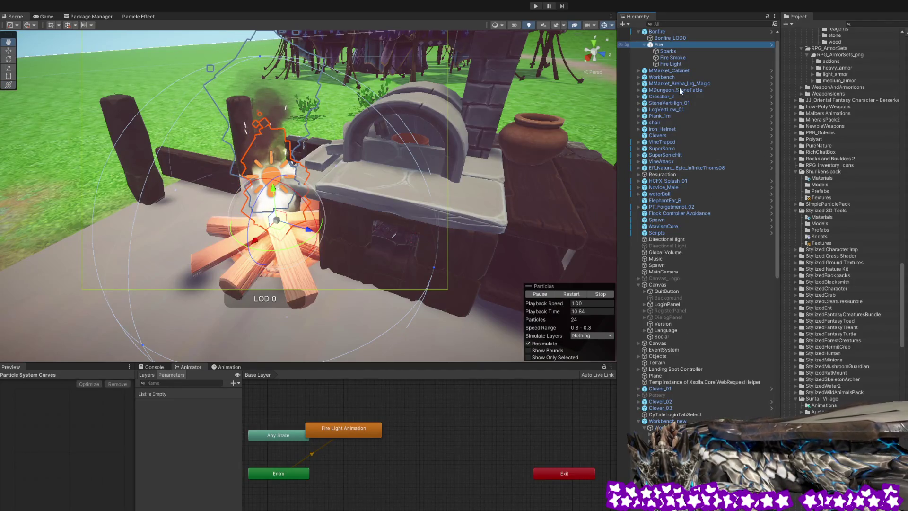
{"action": "left_click", "coordinate": [656, 32]}
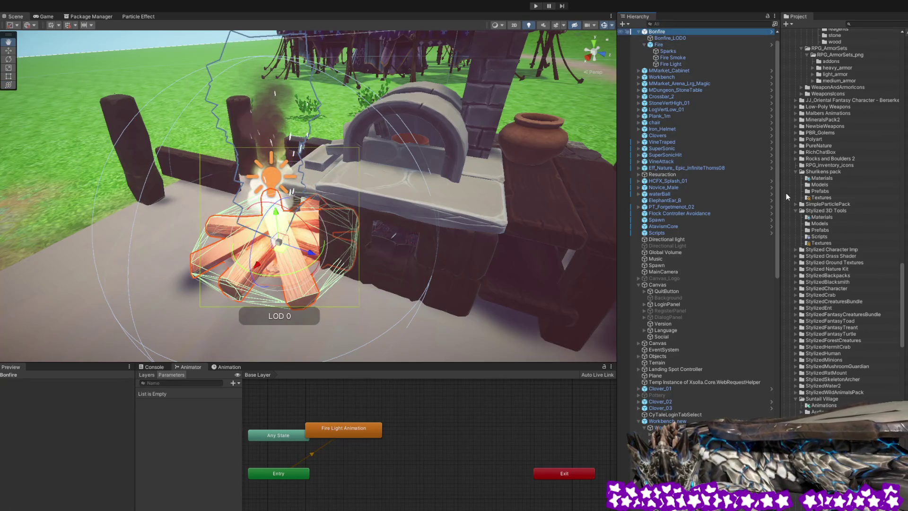
{"action": "left_click", "coordinate": [658, 45]}
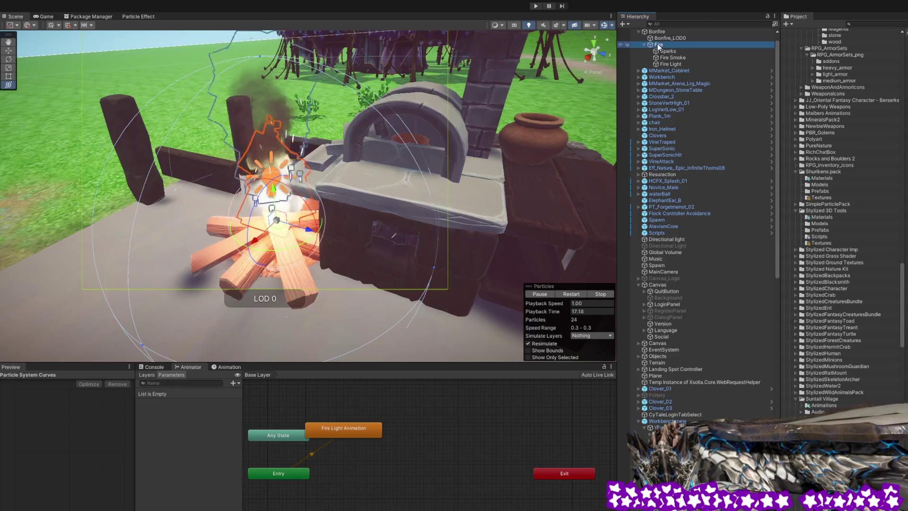
{"action": "left_click", "coordinate": [639, 421]}
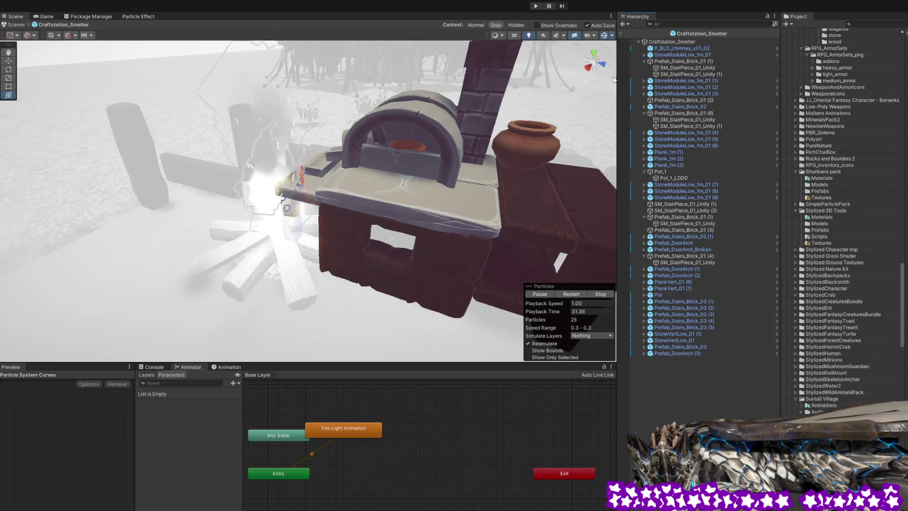
Exit the smelter prefab and drag Fire out of Bonfire to the scene's top level.
{"action": "left_click", "coordinate": [621, 34]}
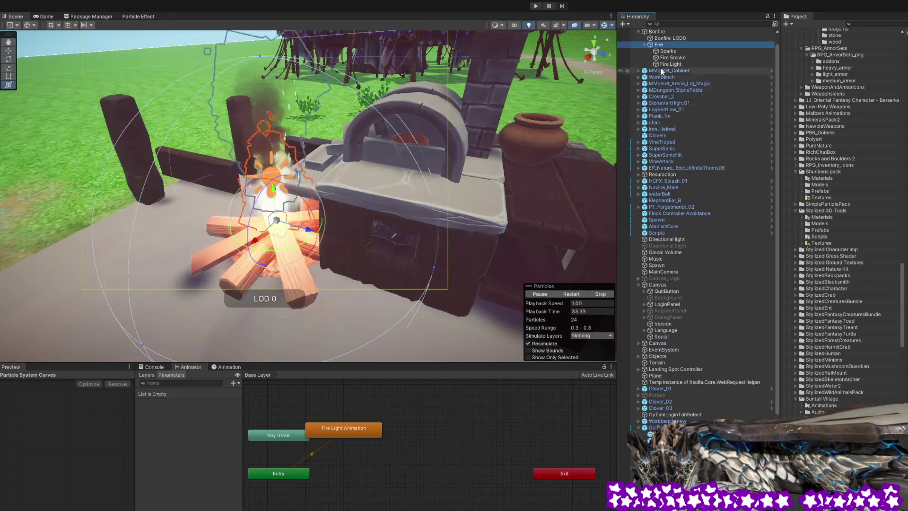
{"action": "scroll", "coordinate": [662, 33], "scroll_direction": "up", "scroll_amount": 1}
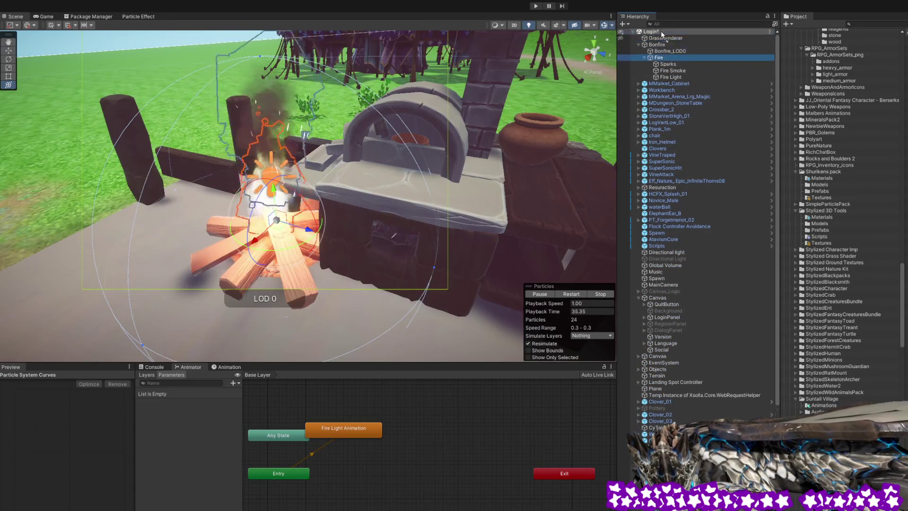
{"action": "left_click_drag", "start_coordinate": [658, 44], "coordinate": [657, 43]}
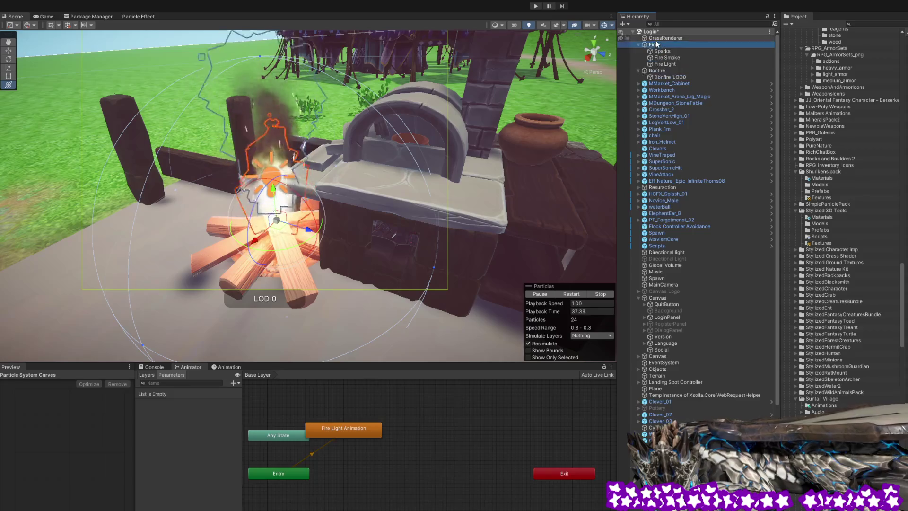
Delete the Bonfire logs, then reselect Fire and the bonfire inside the oven.
{"action": "left_click", "coordinate": [656, 71]}
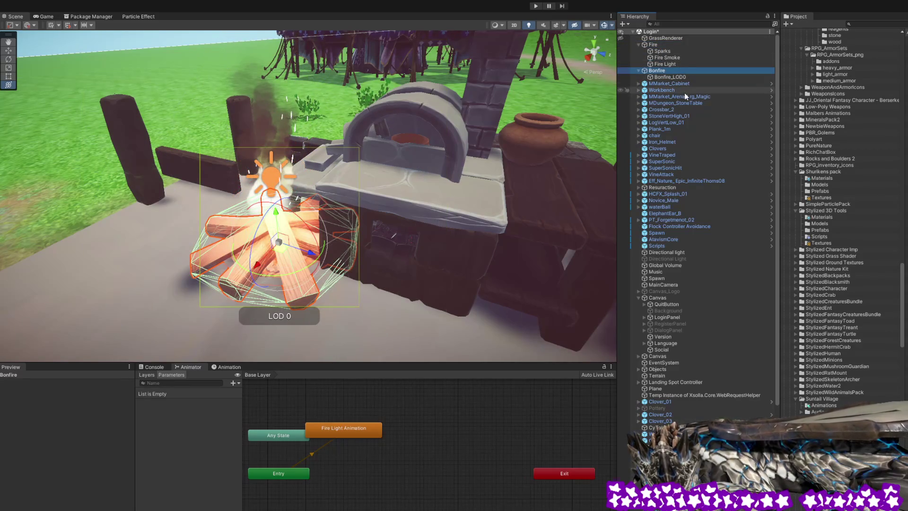
{"action": "key", "text": "Delete"}
{"action": "left_click", "coordinate": [660, 47]}
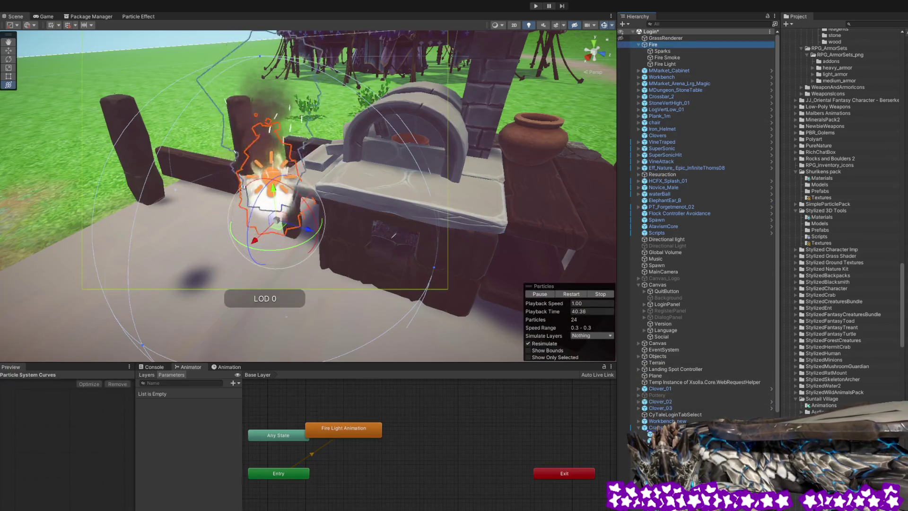
{"action": "scroll", "coordinate": [712, 280], "scroll_direction": "down", "scroll_amount": 7}
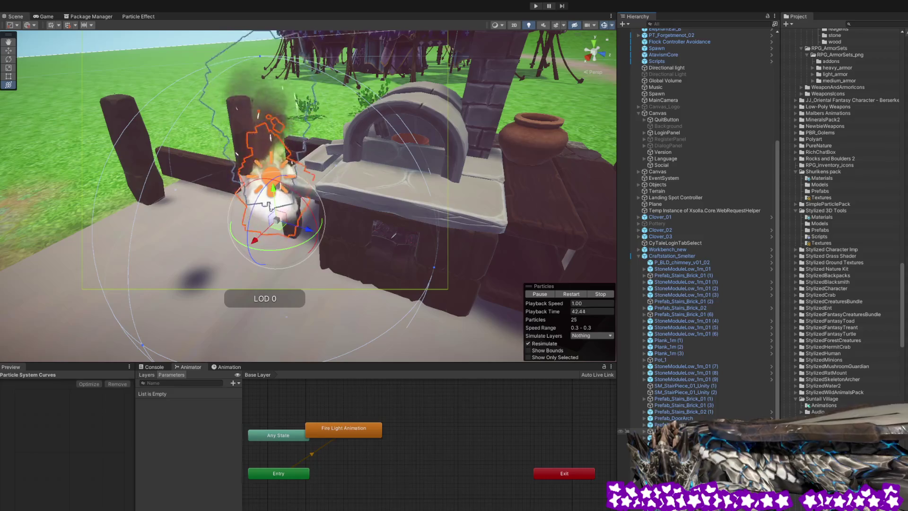
{"action": "scroll", "coordinate": [704, 208], "scroll_direction": "down", "scroll_amount": 1}
{"action": "left_click", "coordinate": [409, 241]}
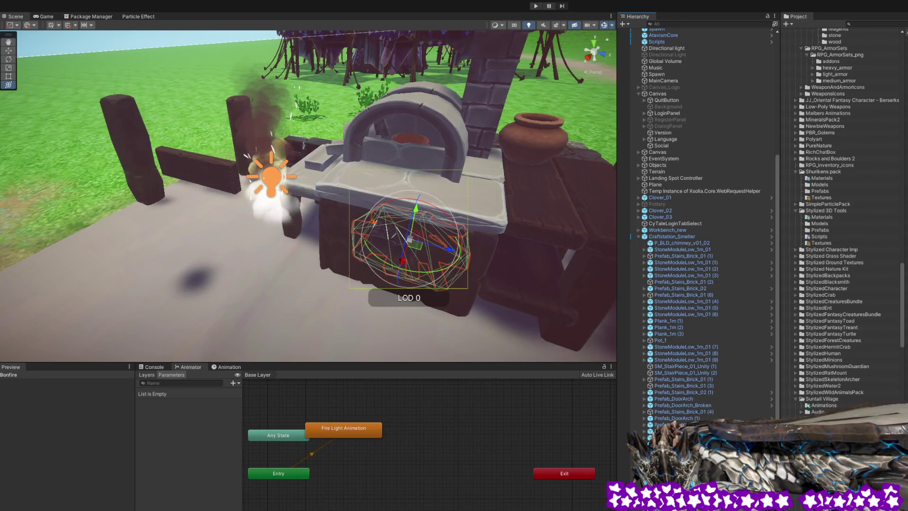
Move the Fire effect down into the oven's bottom opening and raise its light slightly.
{"action": "left_click", "coordinate": [340, 247]}
{"action": "mouse_move", "coordinate": [290, 232]}
{"action": "left_mouse_down"}
{"action": "mouse_move", "coordinate": [300, 204]}
{"action": "mouse_move", "coordinate": [415, 203]}
{"action": "mouse_move", "coordinate": [406, 203]}
{"action": "left_mouse_up"}
{"action": "mouse_move", "coordinate": [407, 166]}
{"action": "left_mouse_down"}
{"action": "mouse_move", "coordinate": [409, 220]}
{"action": "mouse_move", "coordinate": [388, 204]}
{"action": "mouse_move", "coordinate": [406, 152]}
{"action": "mouse_move", "coordinate": [399, 136]}
{"action": "mouse_move", "coordinate": [384, 152]}
{"action": "mouse_move", "coordinate": [385, 260]}
{"action": "mouse_move", "coordinate": [413, 282]}
{"action": "mouse_move", "coordinate": [412, 299]}
{"action": "mouse_move", "coordinate": [475, 185]}
{"action": "mouse_move", "coordinate": [472, 217]}
{"action": "mouse_move", "coordinate": [430, 315]}
{"action": "mouse_move", "coordinate": [397, 280]}
{"action": "mouse_move", "coordinate": [444, 262]}
{"action": "mouse_move", "coordinate": [443, 290]}
{"action": "left_mouse_up"}
{"action": "scroll", "coordinate": [408, 217], "scroll_direction": "up", "scroll_amount": 5}
{"action": "mouse_move", "coordinate": [398, 346]}
{"action": "left_mouse_down"}
{"action": "mouse_move", "coordinate": [365, 332]}
{"action": "mouse_move", "coordinate": [443, 303]}
{"action": "mouse_move", "coordinate": [454, 318]}
{"action": "mouse_move", "coordinate": [478, 299]}
{"action": "mouse_move", "coordinate": [462, 259]}
{"action": "mouse_move", "coordinate": [348, 192]}
{"action": "left_mouse_up"}
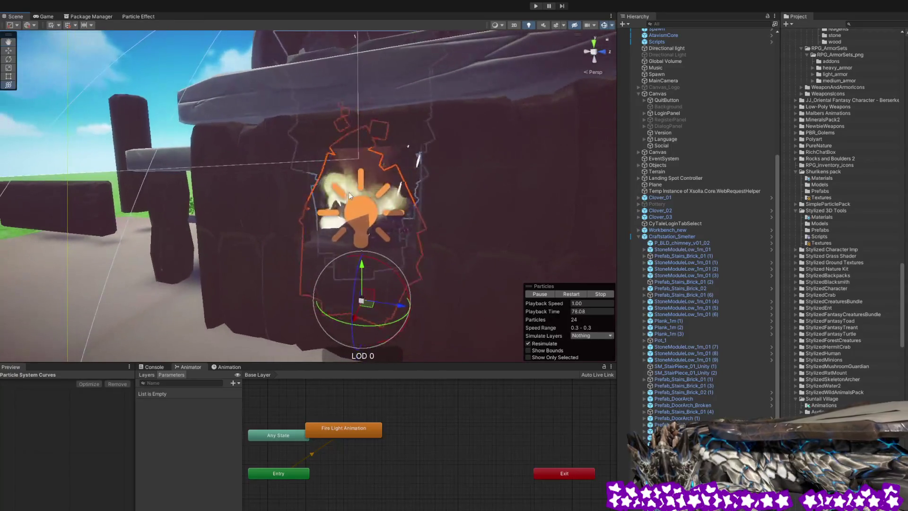
{"action": "mouse_move", "coordinate": [363, 268]}
{"action": "left_mouse_down"}
{"action": "mouse_move", "coordinate": [371, 184]}
{"action": "mouse_move", "coordinate": [380, 250]}
{"action": "mouse_move", "coordinate": [437, 217]}
{"action": "mouse_move", "coordinate": [426, 239]}
{"action": "mouse_move", "coordinate": [435, 263]}
{"action": "mouse_move", "coordinate": [434, 229]}
{"action": "mouse_move", "coordinate": [438, 258]}
{"action": "mouse_move", "coordinate": [439, 237]}
{"action": "left_mouse_up"}
{"action": "left_click", "coordinate": [404, 192]}
Orbit around the oven, selecting the arch and fire effect to inspect them.
{"action": "mouse_move", "coordinate": [405, 192]}
{"action": "left_mouse_down"}
{"action": "mouse_move", "coordinate": [444, 217]}
{"action": "mouse_move", "coordinate": [434, 250]}
{"action": "left_mouse_up"}
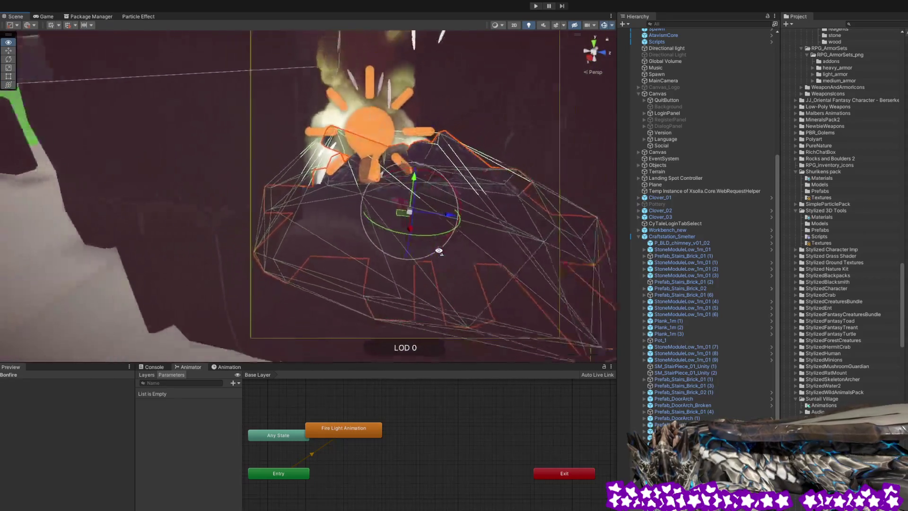
{"action": "scroll", "coordinate": [402, 237], "scroll_direction": "down", "scroll_amount": 5}
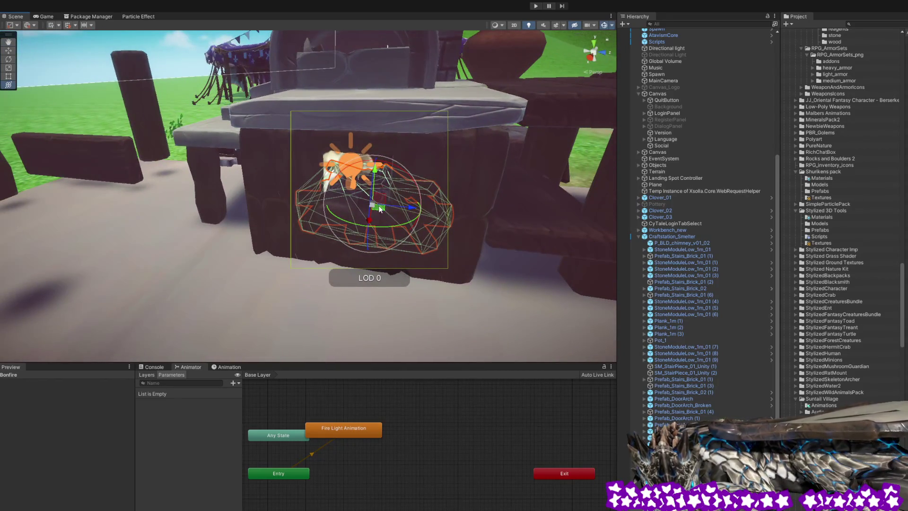
{"action": "left_click_drag", "start_coordinate": [453, 230], "coordinate": [469, 228]}
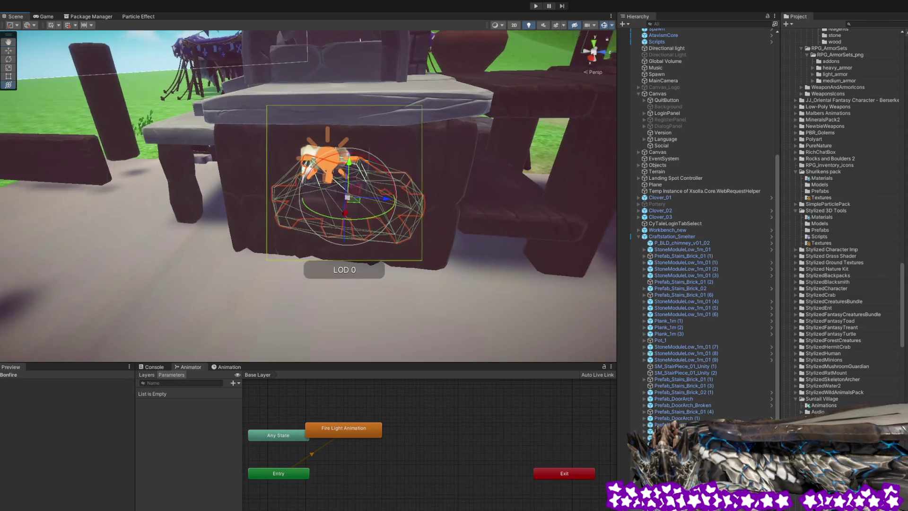
{"action": "left_click", "coordinate": [335, 76]}
{"action": "left_click", "coordinate": [326, 161]}
{"action": "mouse_move", "coordinate": [326, 161]}
{"action": "left_mouse_down"}
{"action": "mouse_move", "coordinate": [388, 185]}
{"action": "mouse_move", "coordinate": [502, 204]}
{"action": "mouse_move", "coordinate": [478, 214]}
{"action": "mouse_move", "coordinate": [360, 218]}
{"action": "left_mouse_up"}
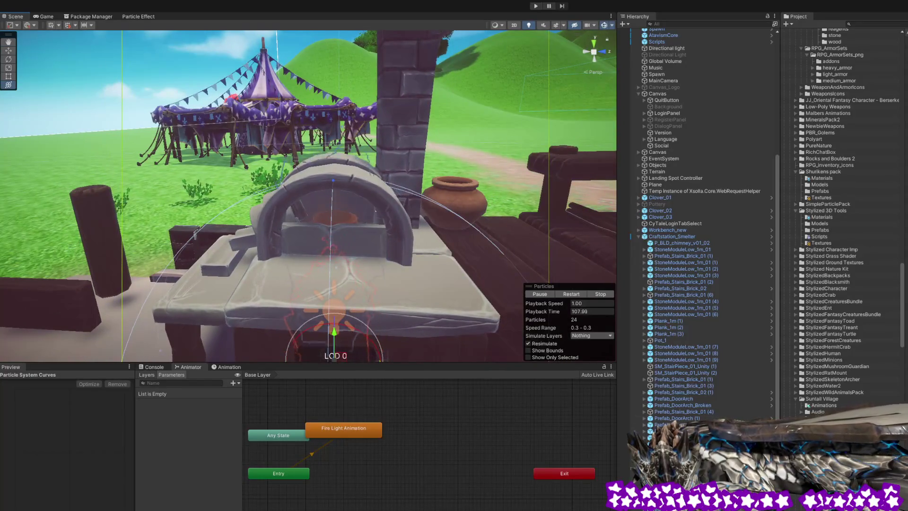
{"action": "left_click", "coordinate": [356, 201]}
{"action": "mouse_move", "coordinate": [454, 265]}
{"action": "left_mouse_down"}
{"action": "mouse_move", "coordinate": [386, 256]}
{"action": "mouse_move", "coordinate": [406, 253]}
{"action": "left_mouse_up"}
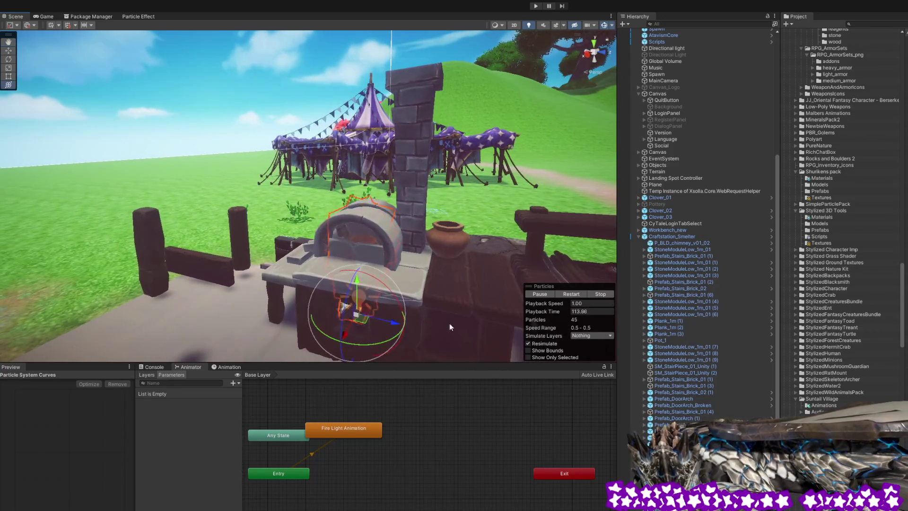
Move the emitter beside the oven up to the chimney top, then frame the fire with F.
{"action": "left_click", "coordinate": [371, 323]}
{"action": "left_click_drag", "start_coordinate": [371, 322], "coordinate": [422, 307]}
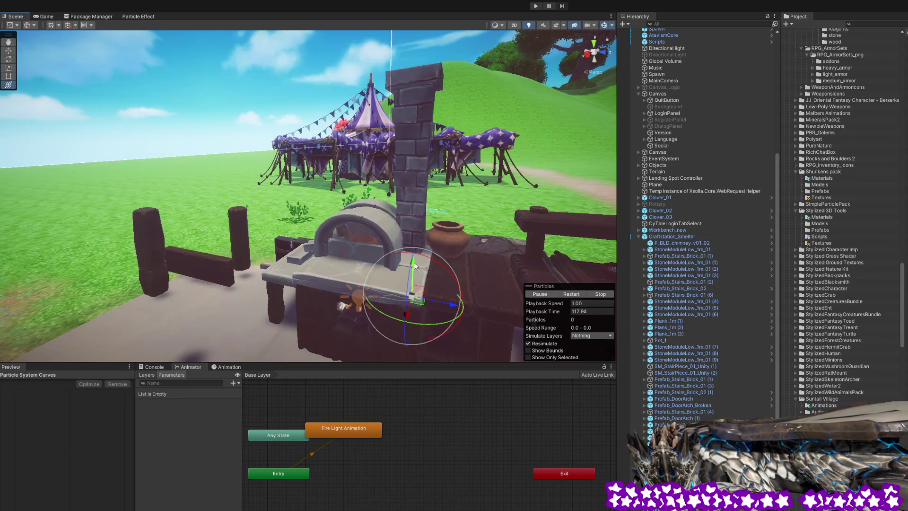
{"action": "scroll", "coordinate": [437, 213], "scroll_direction": "down", "scroll_amount": 5}
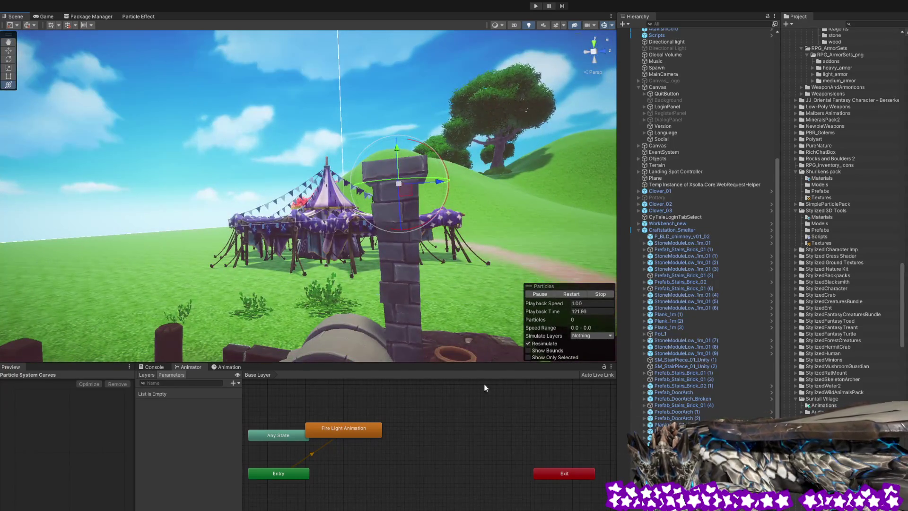
{"action": "mouse_move", "coordinate": [414, 279]}
{"action": "left_mouse_down"}
{"action": "mouse_move", "coordinate": [421, 282]}
{"action": "mouse_move", "coordinate": [418, 268]}
{"action": "mouse_move", "coordinate": [353, 216]}
{"action": "mouse_move", "coordinate": [308, 242]}
{"action": "mouse_move", "coordinate": [258, 249]}
{"action": "mouse_move", "coordinate": [544, 362]}
{"action": "mouse_move", "coordinate": [378, 190]}
{"action": "left_mouse_up"}
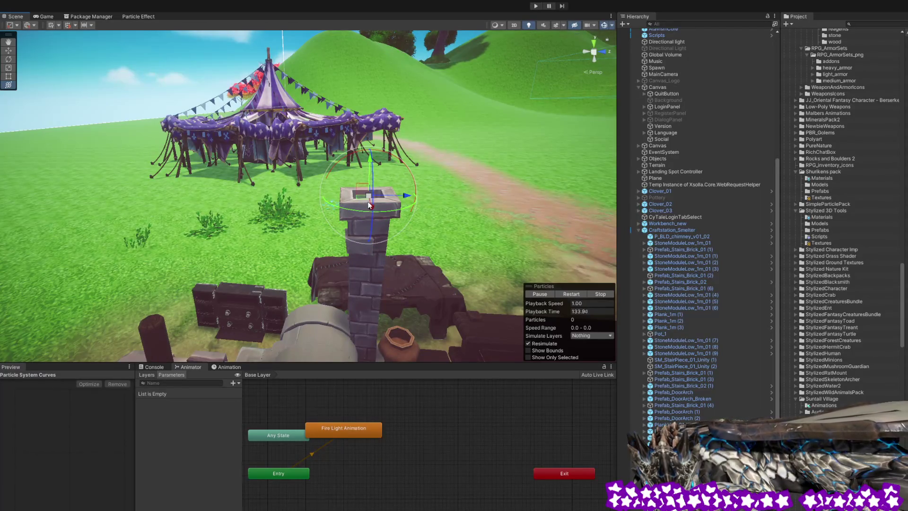
{"action": "left_click", "coordinate": [493, 319]}
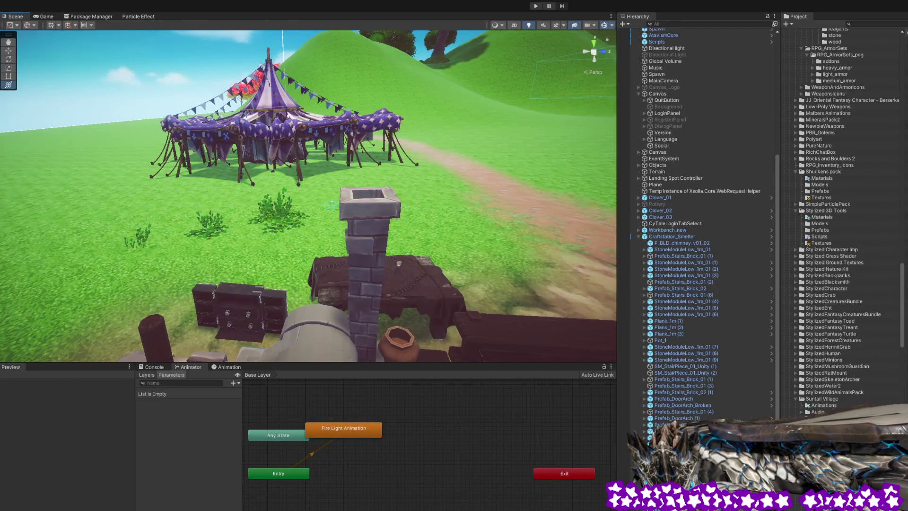
{"action": "key", "text": "ctrl+z"}
{"action": "key", "text": "f"}
{"action": "mouse_move", "coordinate": [435, 238]}
{"action": "left_mouse_down"}
{"action": "mouse_move", "coordinate": [393, 217]}
{"action": "mouse_move", "coordinate": [387, 252]}
{"action": "mouse_move", "coordinate": [410, 223]}
{"action": "left_mouse_up"}
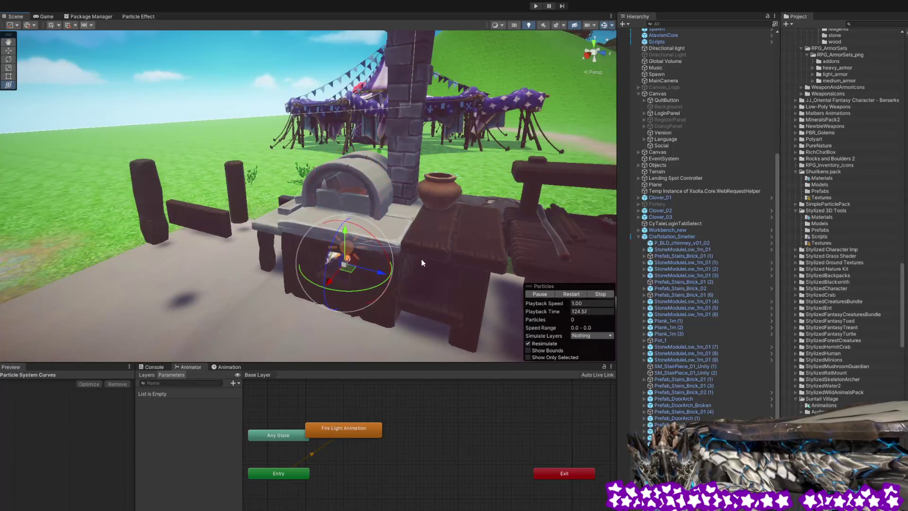
{"action": "scroll", "coordinate": [620, 445], "scroll_direction": "down", "scroll_amount": 1}
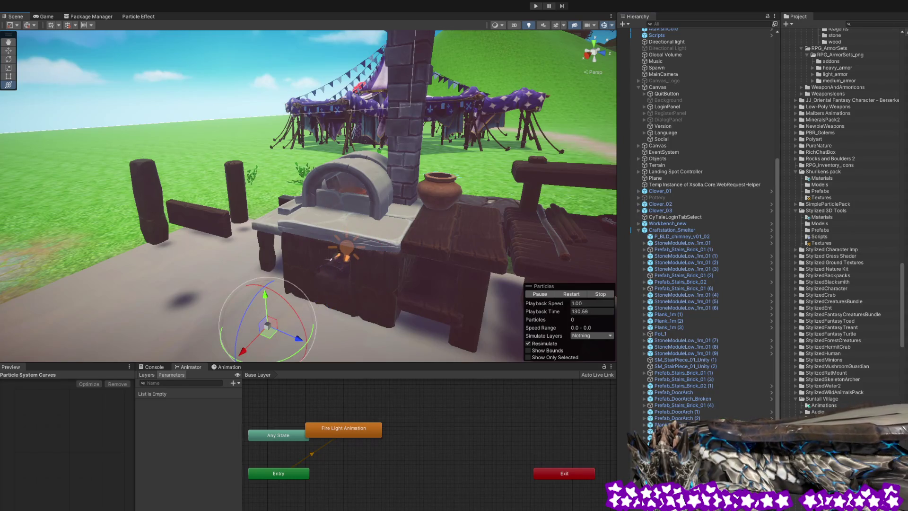
{"action": "scroll", "coordinate": [329, 260], "scroll_direction": "down", "scroll_amount": 10}
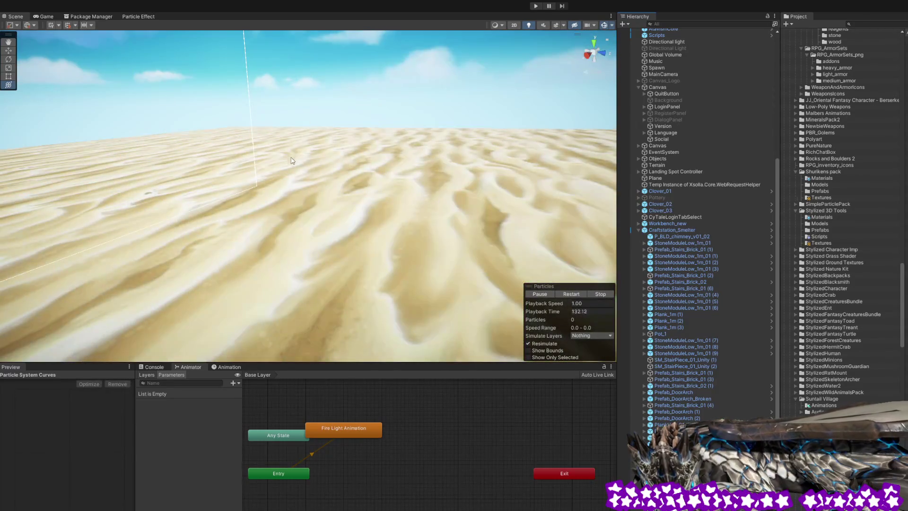
{"action": "scroll", "coordinate": [620, 449], "scroll_direction": "up", "scroll_amount": 1}
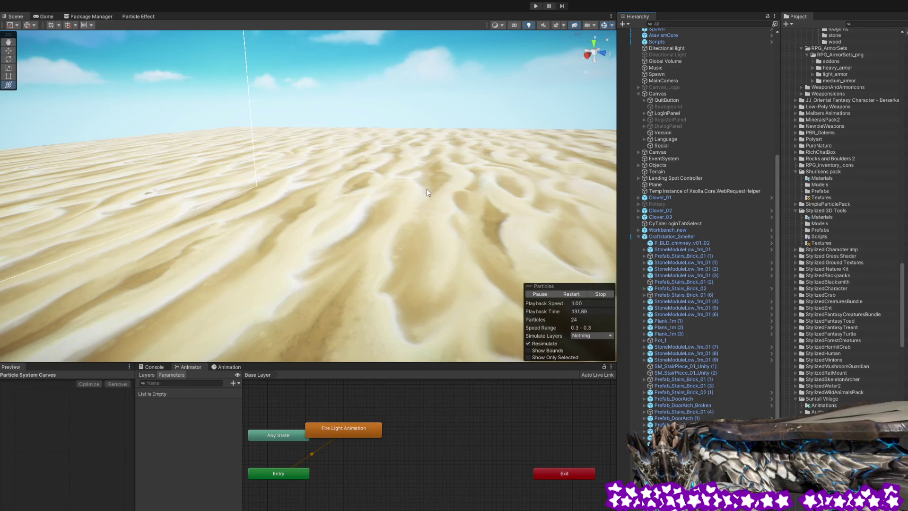
{"action": "scroll", "coordinate": [411, 170], "scroll_direction": "up", "scroll_amount": 10}
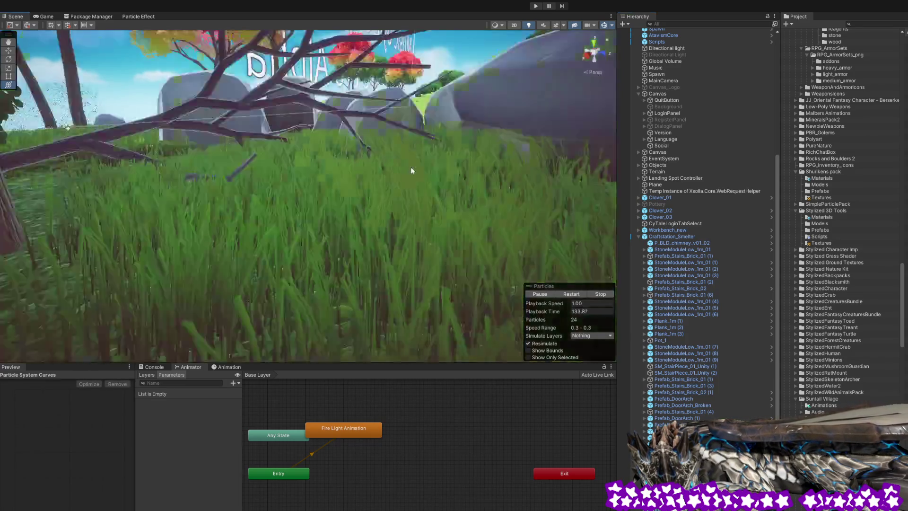
{"action": "mouse_move", "coordinate": [413, 149]}
{"action": "left_mouse_down"}
{"action": "mouse_move", "coordinate": [442, 151]}
{"action": "mouse_move", "coordinate": [430, 197]}
{"action": "left_mouse_up"}
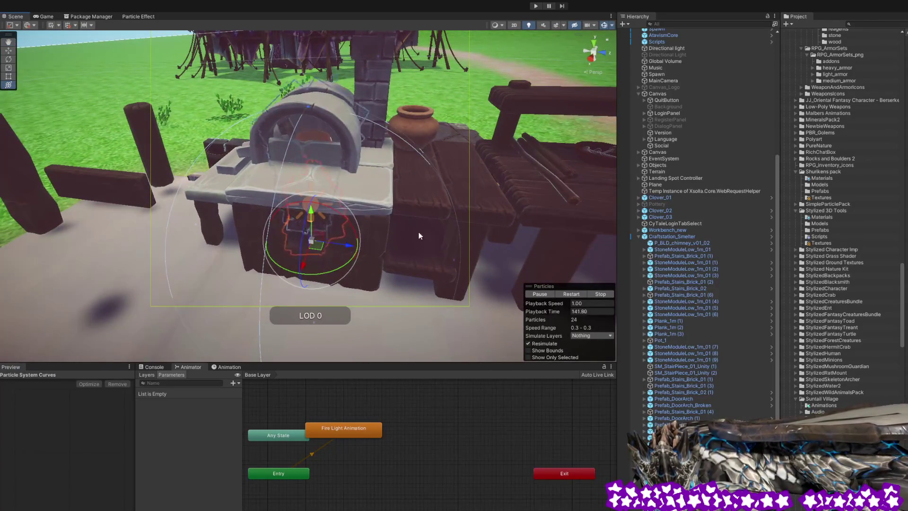
Pull the view back to the chimney and select its smoke particle effect.
{"action": "mouse_move", "coordinate": [321, 247]}
{"action": "left_mouse_down"}
{"action": "mouse_move", "coordinate": [393, 220]}
{"action": "mouse_move", "coordinate": [477, 258]}
{"action": "left_mouse_up"}
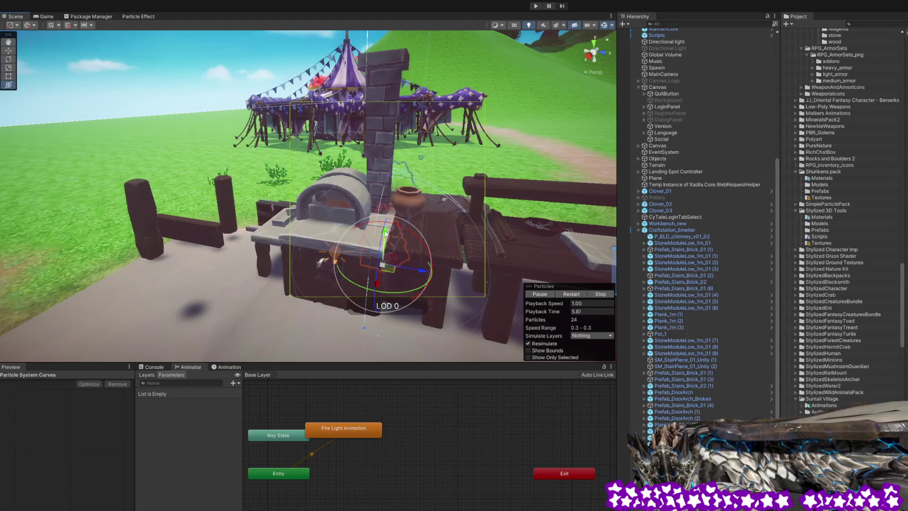
{"action": "scroll", "coordinate": [385, 231], "scroll_direction": "down", "scroll_amount": 3}
{"action": "mouse_move", "coordinate": [386, 231]}
{"action": "left_mouse_down"}
{"action": "mouse_move", "coordinate": [463, 126]}
{"action": "mouse_move", "coordinate": [478, 153]}
{"action": "mouse_move", "coordinate": [371, 238]}
{"action": "left_mouse_up"}
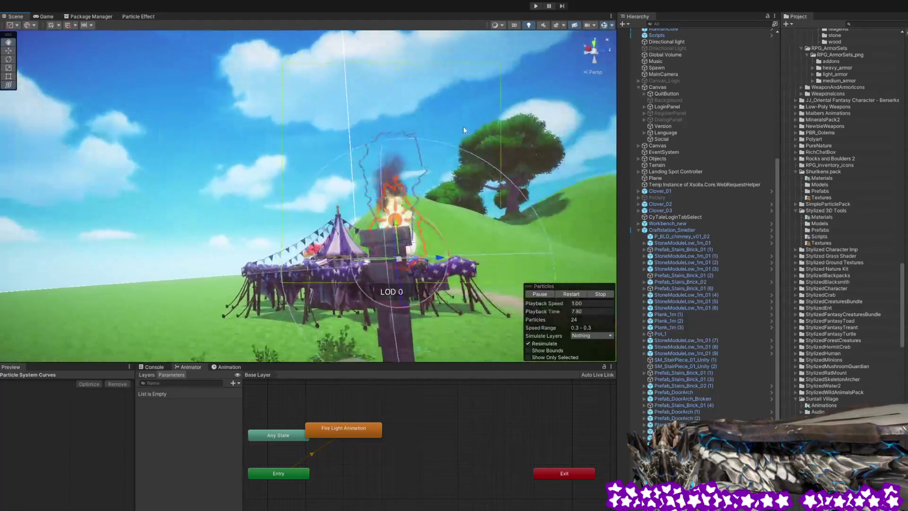
{"action": "scroll", "coordinate": [371, 237], "scroll_direction": "down", "scroll_amount": 5}
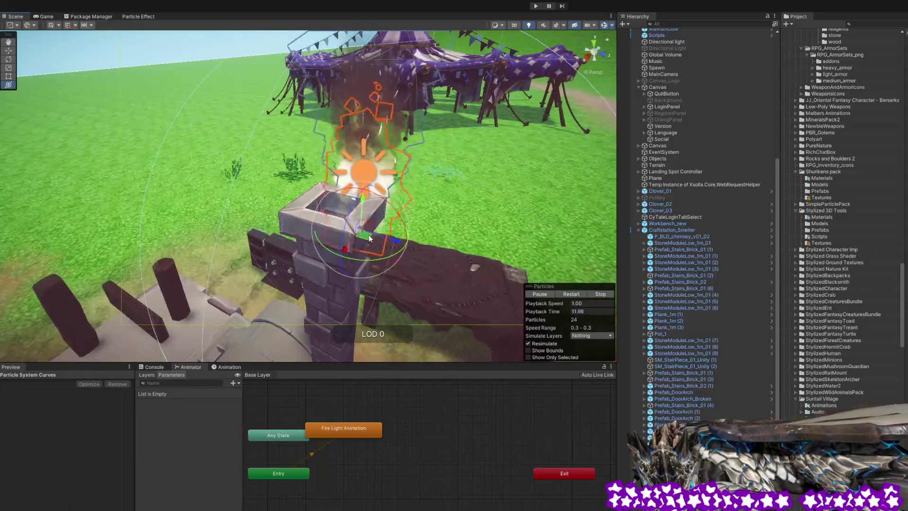
{"action": "scroll", "coordinate": [370, 238], "scroll_direction": "up", "scroll_amount": 2}
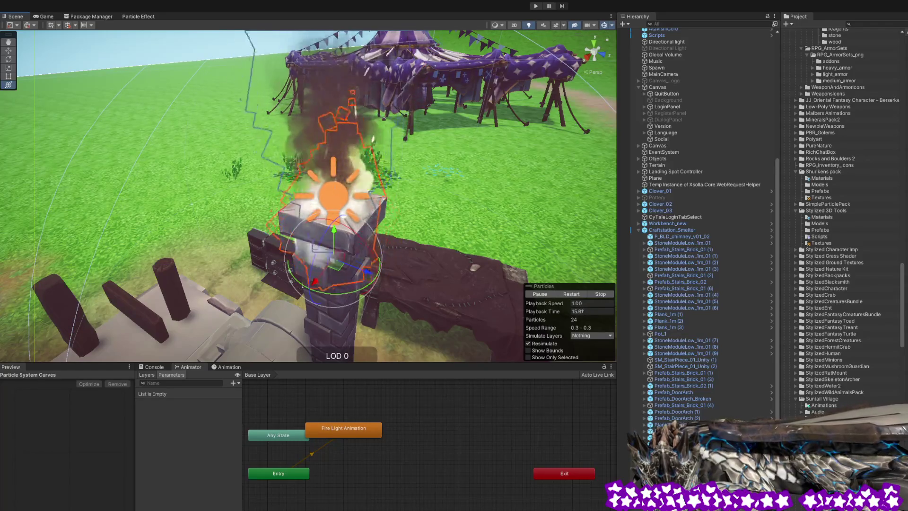
{"action": "scroll", "coordinate": [700, 227], "scroll_direction": "down", "scroll_amount": 1}
{"action": "key", "text": "shift+d"}
{"action": "left_click", "coordinate": [333, 196]}
{"action": "left_click", "coordinate": [333, 196]}
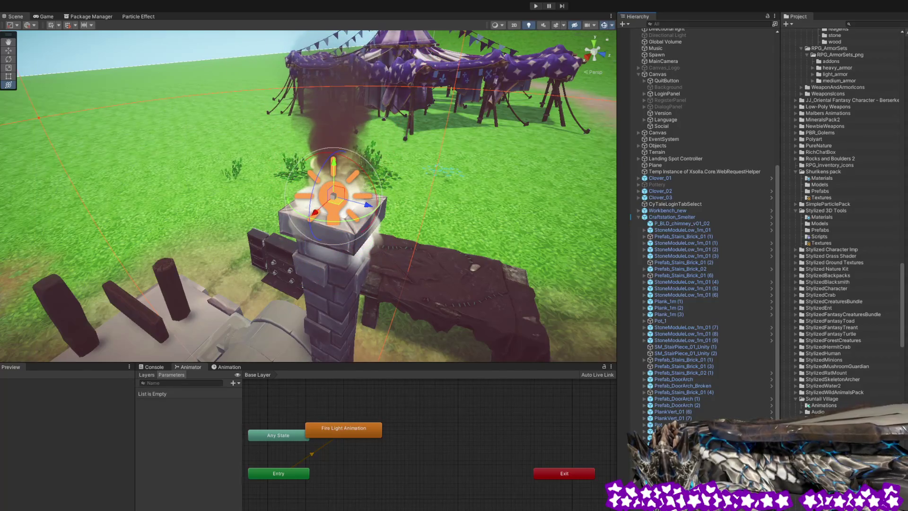
{"action": "key", "text": "shift+d"}
{"action": "left_click", "coordinate": [334, 196]}
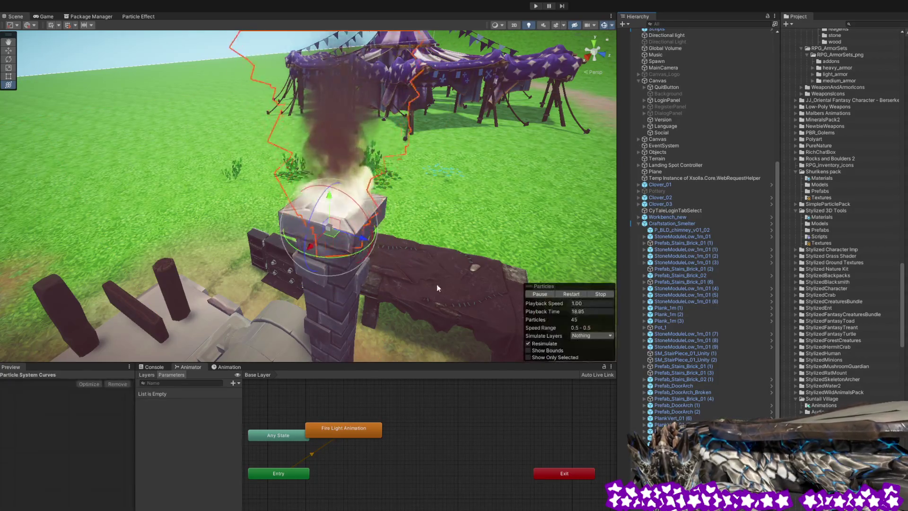
Lower the smoke emitter into the chimney, comparing before and after with undo and redo.
{"action": "mouse_move", "coordinate": [334, 196]}
{"action": "left_mouse_down"}
{"action": "mouse_move", "coordinate": [365, 247]}
{"action": "mouse_move", "coordinate": [403, 242]}
{"action": "mouse_move", "coordinate": [381, 226]}
{"action": "left_mouse_up"}
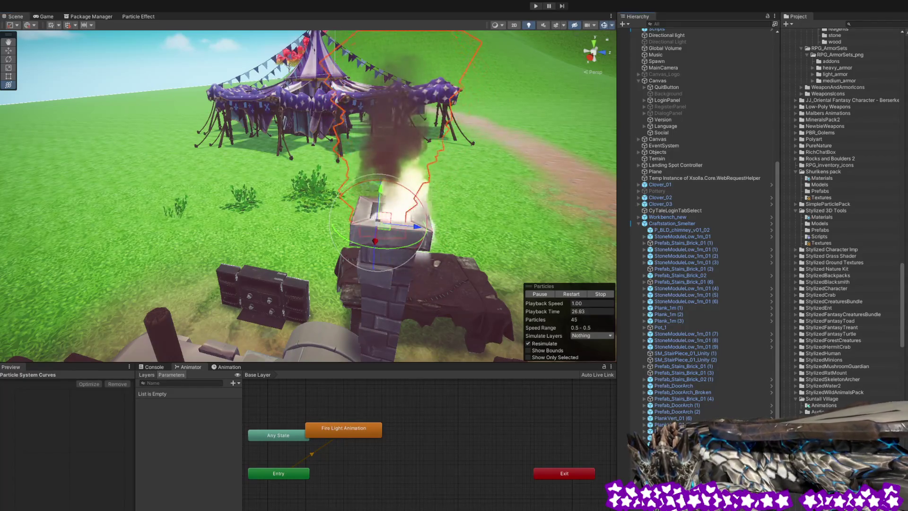
{"action": "left_click_drag", "start_coordinate": [381, 226], "coordinate": [397, 261]}
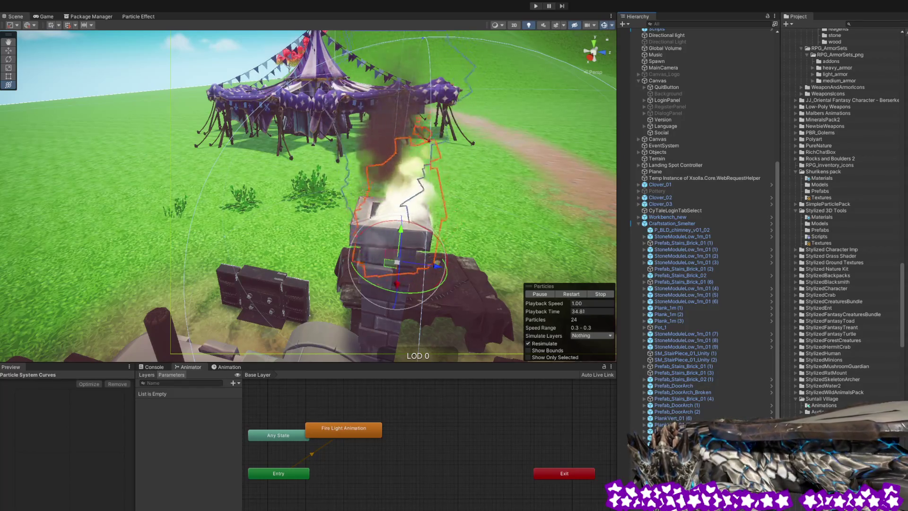
{"action": "key", "text": "ctrl+z"}
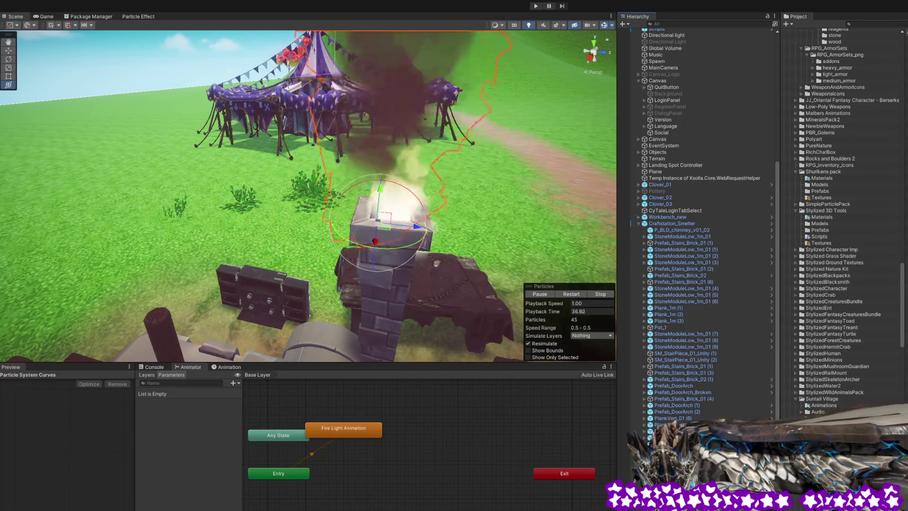
{"action": "key", "text": "ctrl+y"}
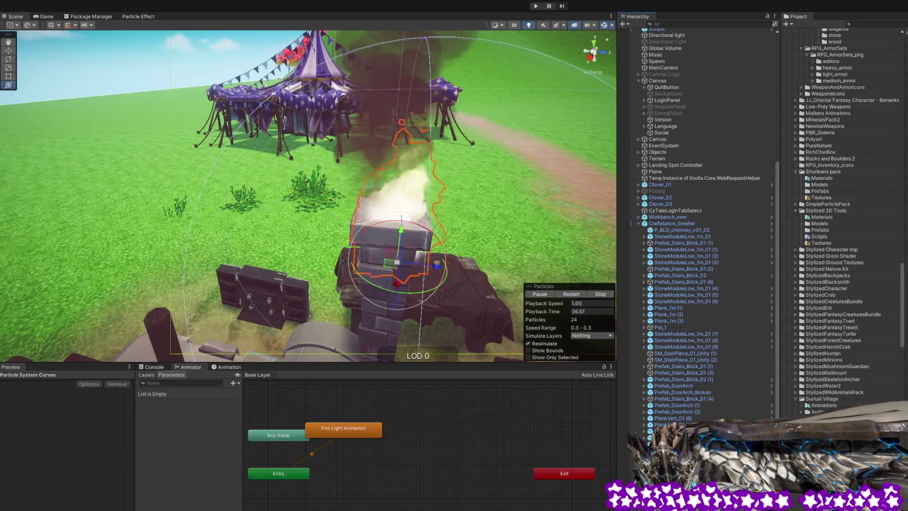
{"action": "key", "text": "ctrl+z"}
{"action": "key", "text": "ctrl+y"}
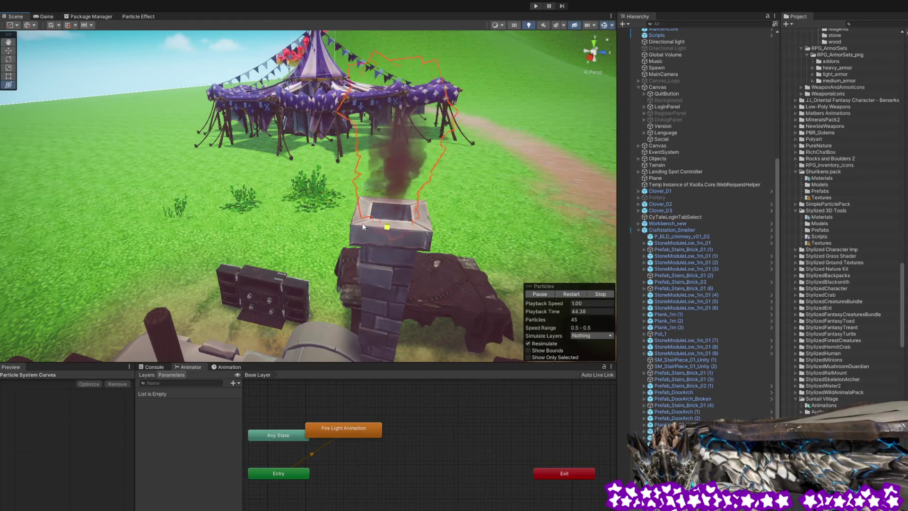
{"action": "mouse_move", "coordinate": [424, 277]}
{"action": "left_mouse_down"}
{"action": "mouse_move", "coordinate": [440, 269]}
{"action": "mouse_move", "coordinate": [327, 264]}
{"action": "mouse_move", "coordinate": [302, 281]}
{"action": "mouse_move", "coordinate": [271, 275]}
{"action": "mouse_move", "coordinate": [471, 231]}
{"action": "mouse_move", "coordinate": [463, 219]}
{"action": "mouse_move", "coordinate": [482, 183]}
{"action": "left_mouse_up"}
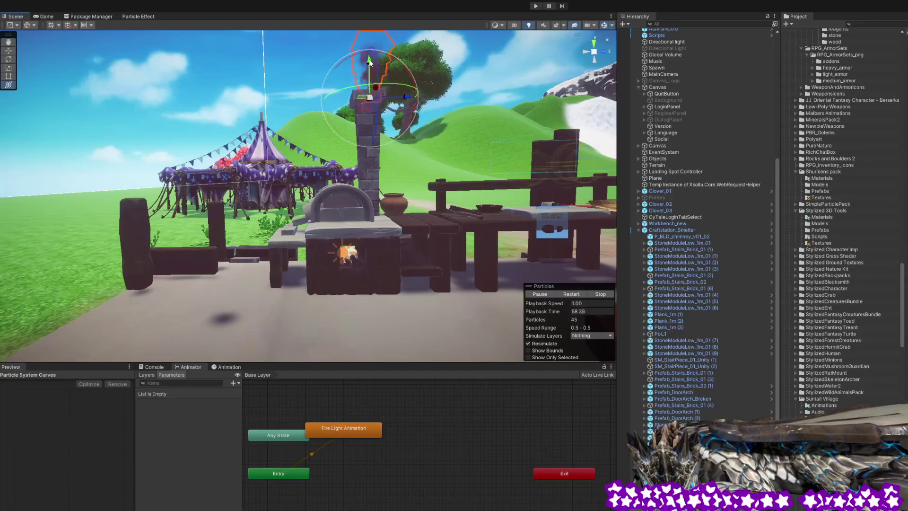
Orbit toward the oven's fire light and enter Play mode, showing the CyTale login screen.
{"action": "left_click", "coordinate": [533, 114]}
{"action": "mouse_move", "coordinate": [533, 114]}
{"action": "left_mouse_down"}
{"action": "mouse_move", "coordinate": [464, 108]}
{"action": "mouse_move", "coordinate": [460, 240]}
{"action": "left_mouse_up"}
{"action": "scroll", "coordinate": [460, 213], "scroll_direction": "up", "scroll_amount": 10}
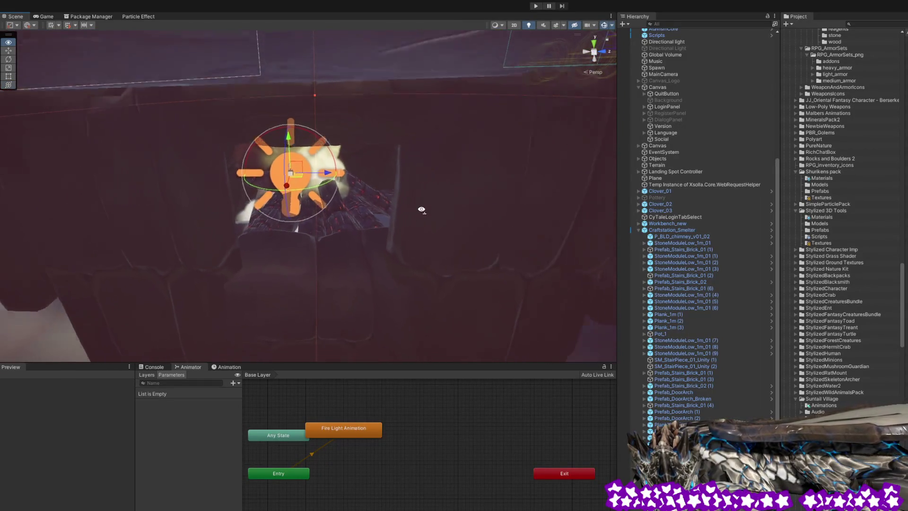
{"action": "scroll", "coordinate": [420, 207], "scroll_direction": "down", "scroll_amount": 10}
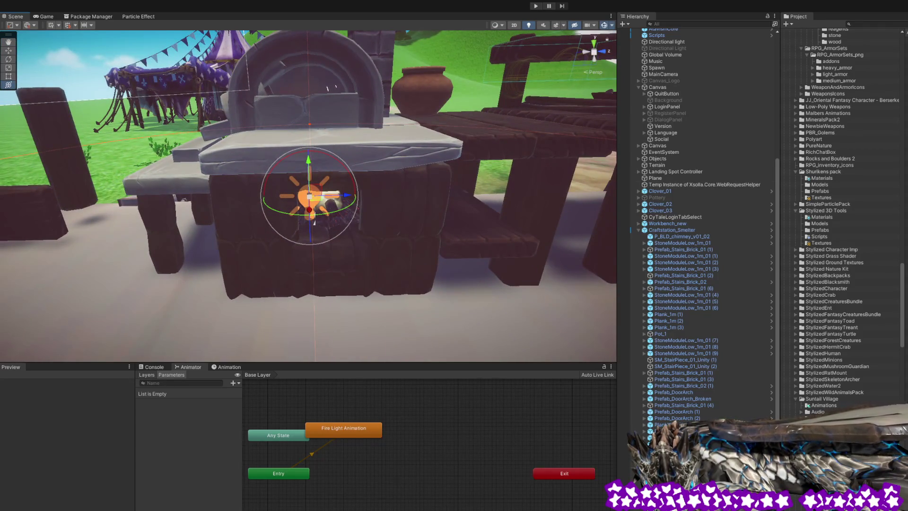
{"action": "left_click_drag", "start_coordinate": [447, 195], "coordinate": [412, 189]}
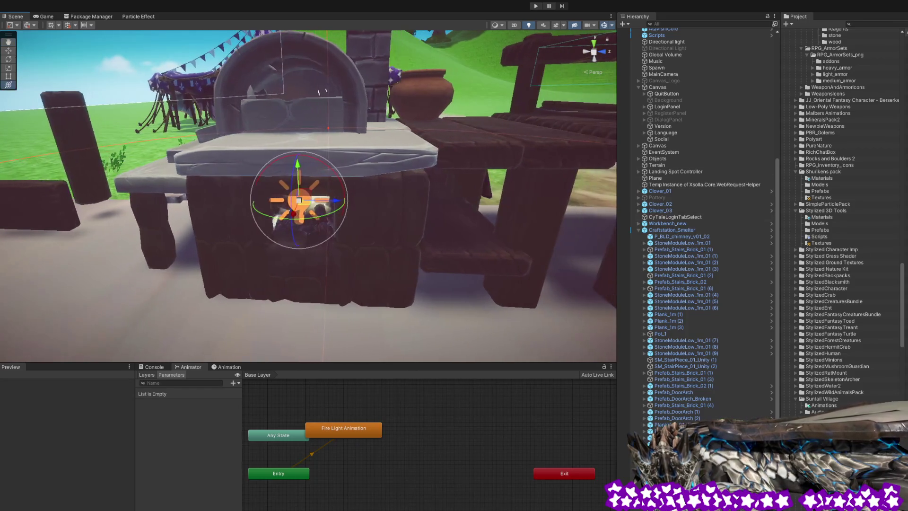
{"action": "mouse_move", "coordinate": [267, 233]}
{"action": "left_mouse_down"}
{"action": "mouse_move", "coordinate": [298, 229]}
{"action": "mouse_move", "coordinate": [292, 218]}
{"action": "mouse_move", "coordinate": [291, 230]}
{"action": "left_mouse_up"}
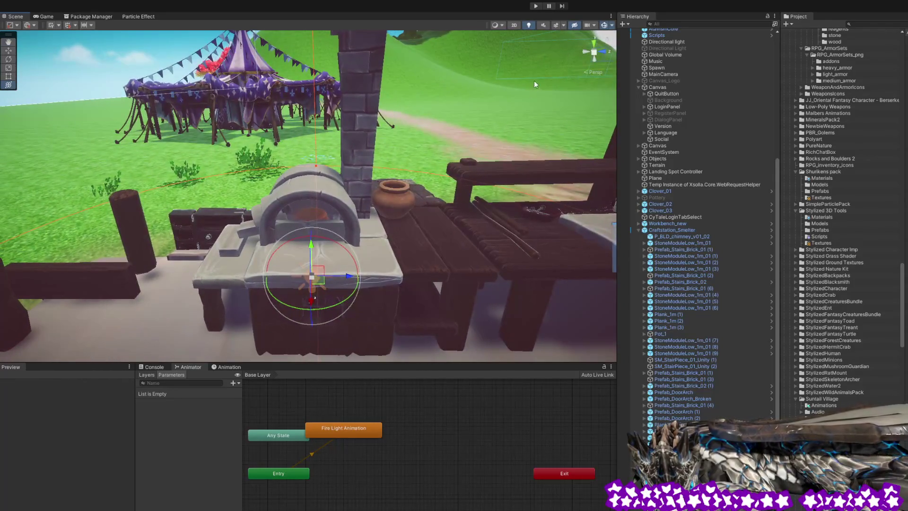
{"action": "left_click", "coordinate": [532, 4]}
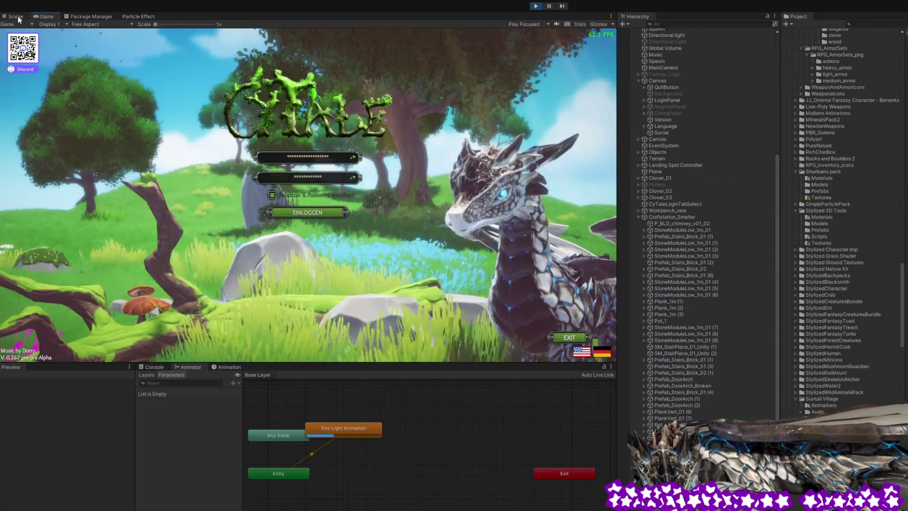
Return to the Scene view and fly up to the chimney, selecting its smoke effect.
{"action": "key", "text": "ctrl+1"}
{"action": "mouse_move", "coordinate": [377, 213]}
{"action": "left_mouse_down"}
{"action": "mouse_move", "coordinate": [386, 274]}
{"action": "mouse_move", "coordinate": [396, 278]}
{"action": "mouse_move", "coordinate": [415, 171]}
{"action": "mouse_move", "coordinate": [332, 161]}
{"action": "left_mouse_up"}
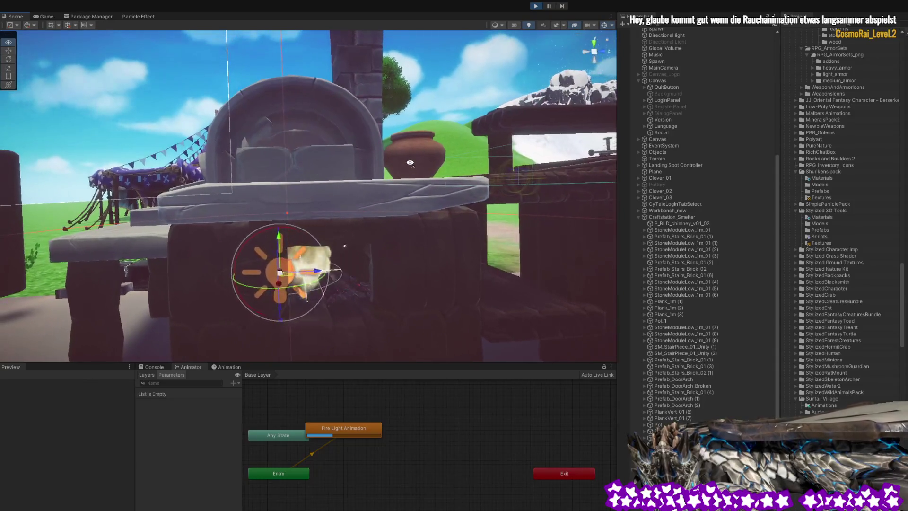
{"action": "left_click", "coordinate": [469, 220]}
{"action": "mouse_move", "coordinate": [469, 219]}
{"action": "left_mouse_down"}
{"action": "mouse_move", "coordinate": [499, 180]}
{"action": "mouse_move", "coordinate": [492, 233]}
{"action": "mouse_move", "coordinate": [478, 243]}
{"action": "left_mouse_up"}
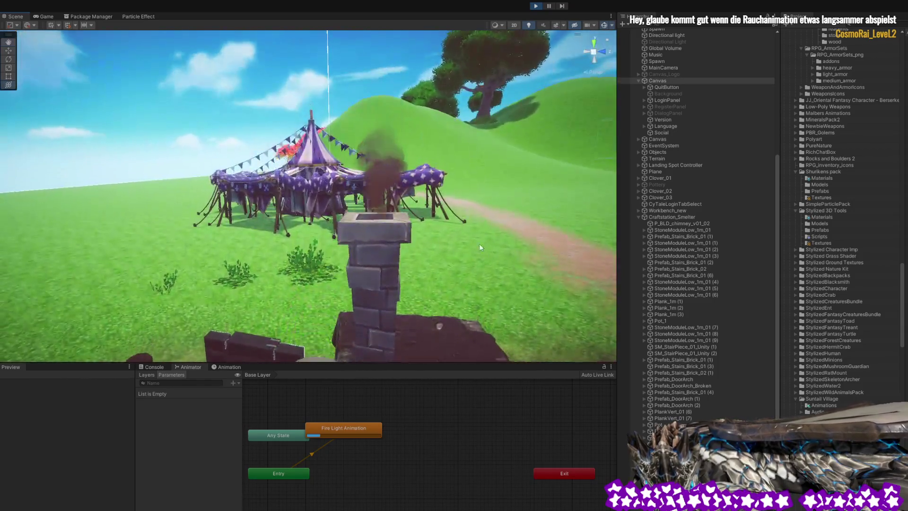
{"action": "left_click", "coordinate": [373, 190]}
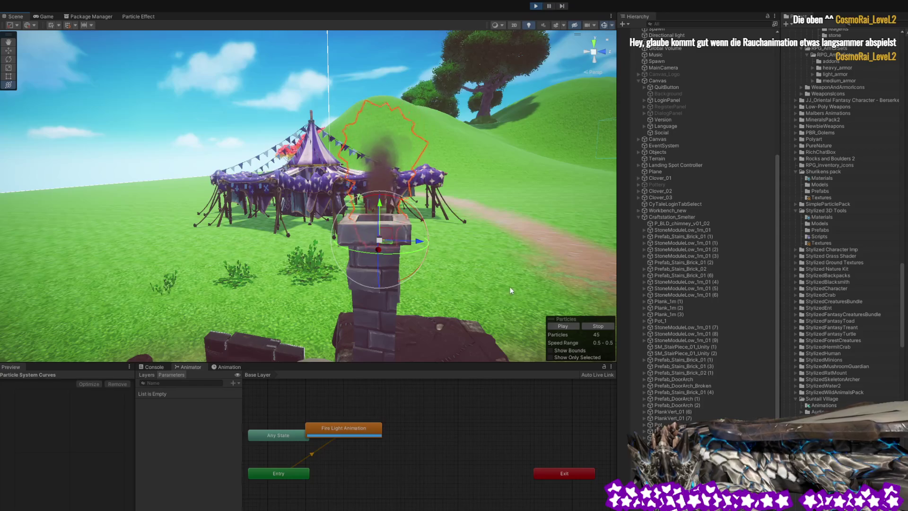
{"action": "mouse_move", "coordinate": [502, 287]}
{"action": "left_mouse_down"}
{"action": "mouse_move", "coordinate": [449, 283]}
{"action": "mouse_move", "coordinate": [465, 276]}
{"action": "mouse_move", "coordinate": [471, 249]}
{"action": "mouse_move", "coordinate": [455, 257]}
{"action": "left_mouse_up"}
Reselect the chimney smoke and show its Fire Smoke particle settings (Start Lifetime 1.5, Start Size 0.37).
{"action": "left_click", "coordinate": [436, 269]}
{"action": "left_click", "coordinate": [307, 241]}
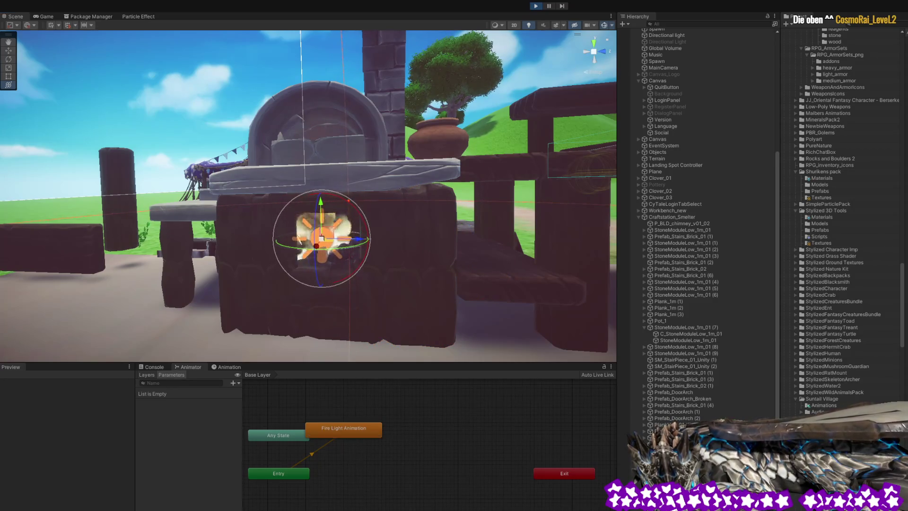
{"action": "mouse_move", "coordinate": [314, 280]}
{"action": "left_mouse_down"}
{"action": "mouse_move", "coordinate": [361, 257]}
{"action": "mouse_move", "coordinate": [367, 278]}
{"action": "mouse_move", "coordinate": [374, 265]}
{"action": "mouse_move", "coordinate": [402, 265]}
{"action": "mouse_move", "coordinate": [430, 280]}
{"action": "mouse_move", "coordinate": [409, 229]}
{"action": "left_mouse_up"}
{"action": "left_click", "coordinate": [409, 228]}
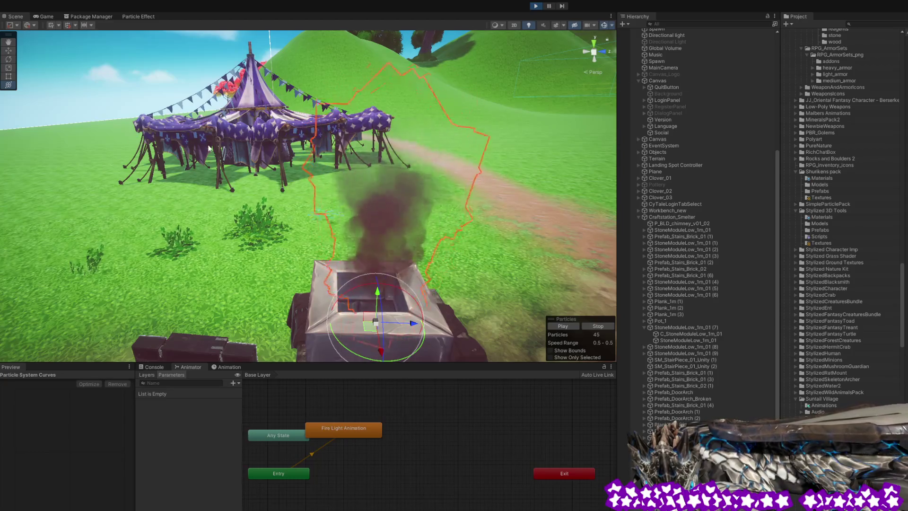
{"action": "left_click", "coordinate": [142, 17]}
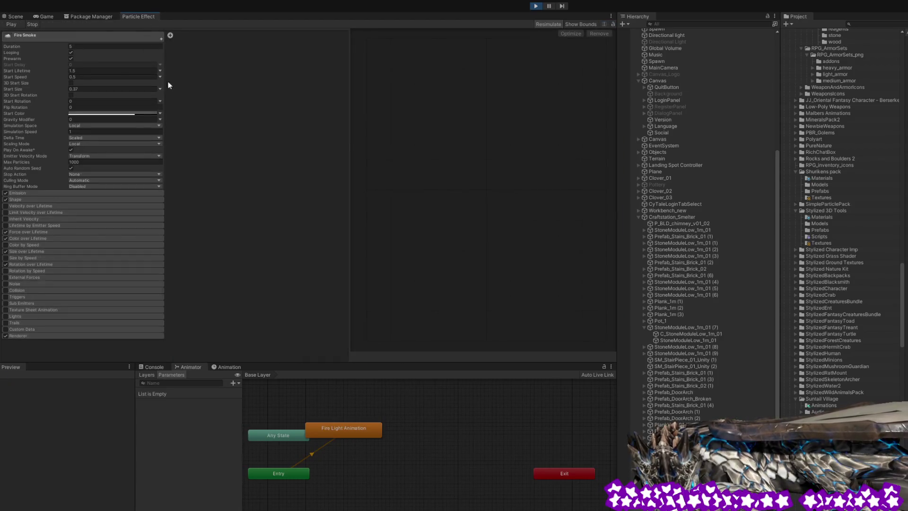
Stop the game, restart the smoke playback, and dock the Fire Smoke settings beside the scene.
{"action": "left_click", "coordinate": [541, 8]}
{"action": "mouse_move", "coordinate": [383, 225]}
{"action": "left_mouse_down"}
{"action": "mouse_move", "coordinate": [385, 270]}
{"action": "mouse_move", "coordinate": [379, 222]}
{"action": "left_mouse_up"}
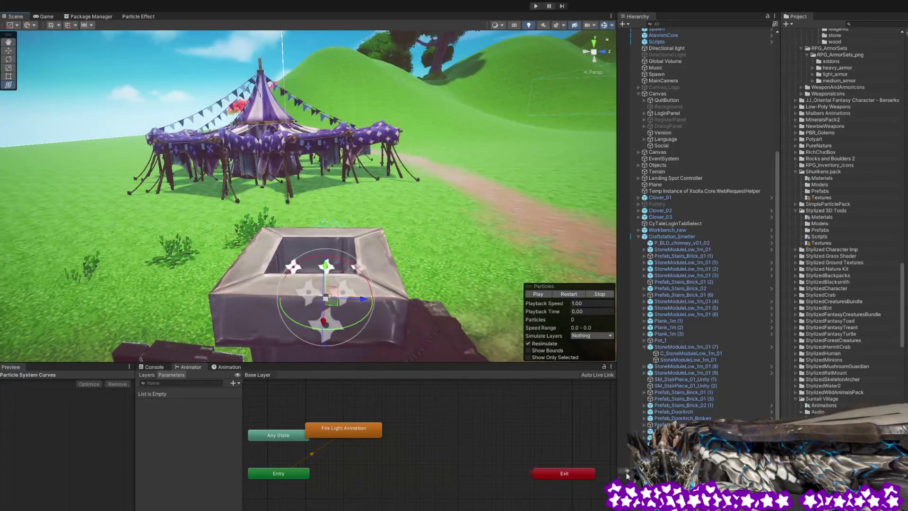
{"action": "left_click_drag", "start_coordinate": [404, 265], "coordinate": [520, 303]}
{"action": "left_click", "coordinate": [569, 294]}
{"action": "left_click_drag", "start_coordinate": [520, 265], "coordinate": [464, 210]}
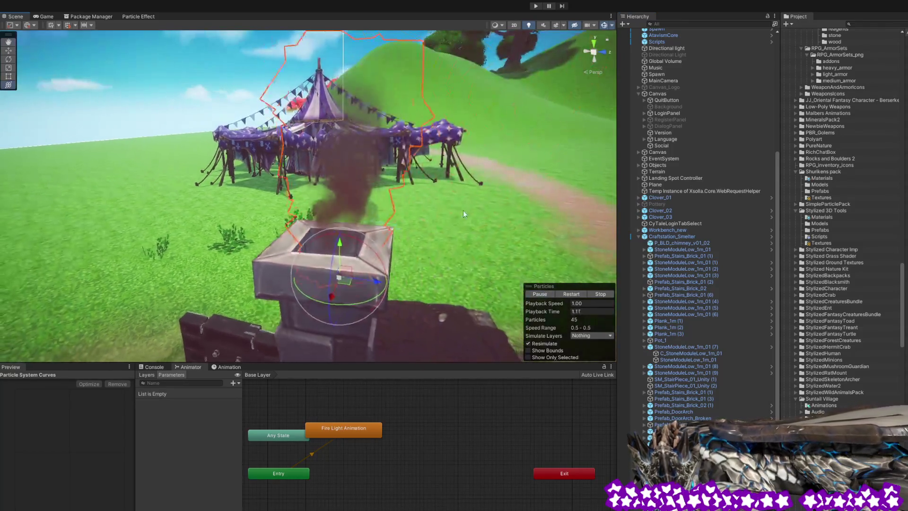
{"action": "left_click", "coordinate": [138, 17]}
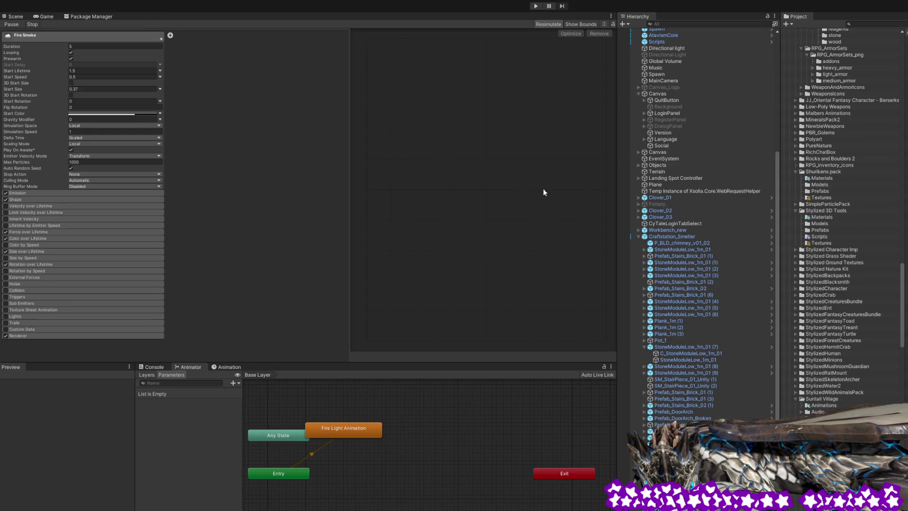
{"action": "left_click_drag", "start_coordinate": [542, 192], "coordinate": [572, 195]}
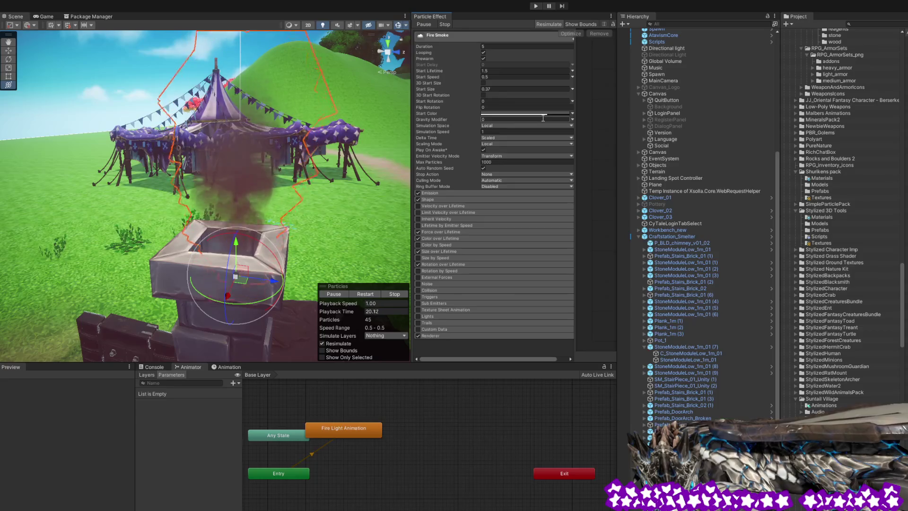
Expand Emission and Force over Lifetime and try a Y force of -0.5 on the smoke.
{"action": "left_click", "coordinate": [479, 194]}
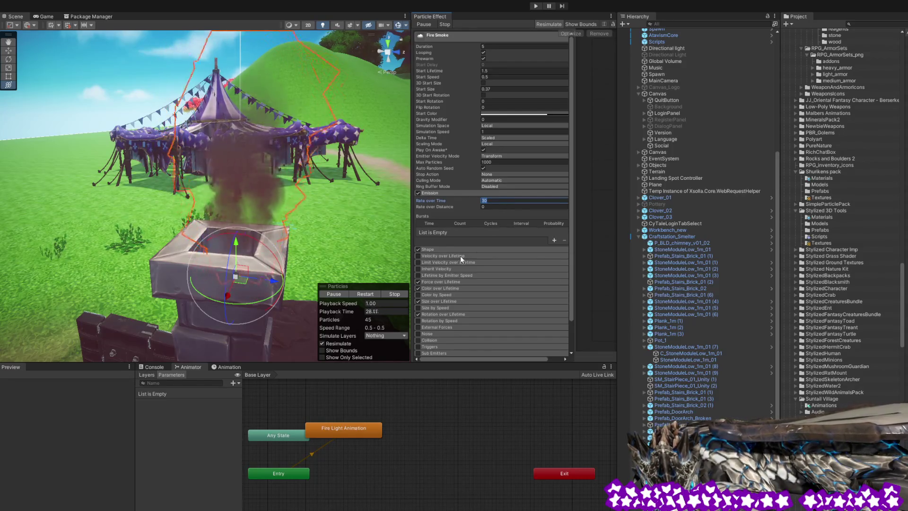
{"action": "left_click", "coordinate": [468, 283]}
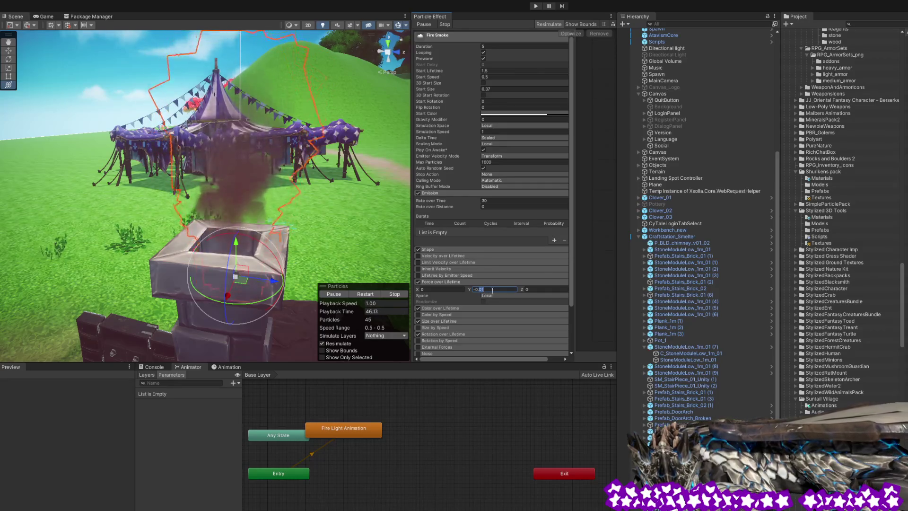
{"action": "type", "text": "-0.5"}
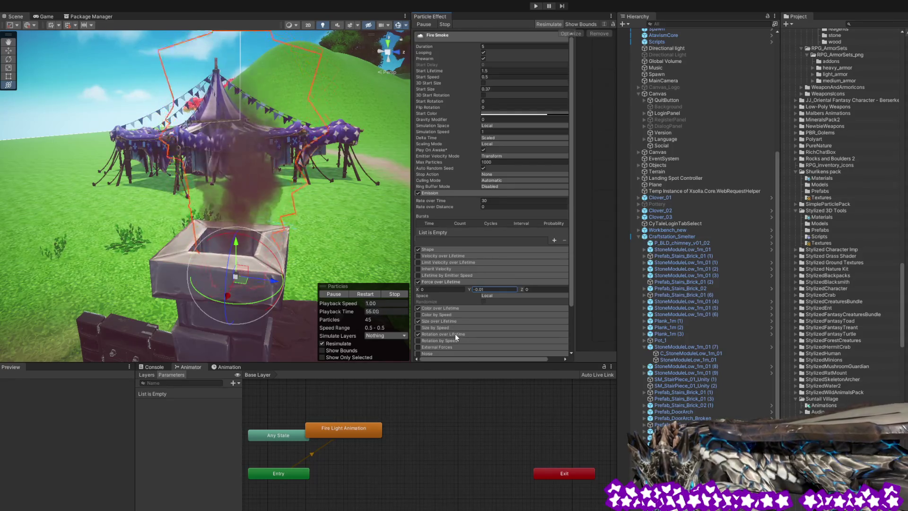
{"action": "scroll", "coordinate": [455, 333], "scroll_direction": "down", "scroll_amount": 3}
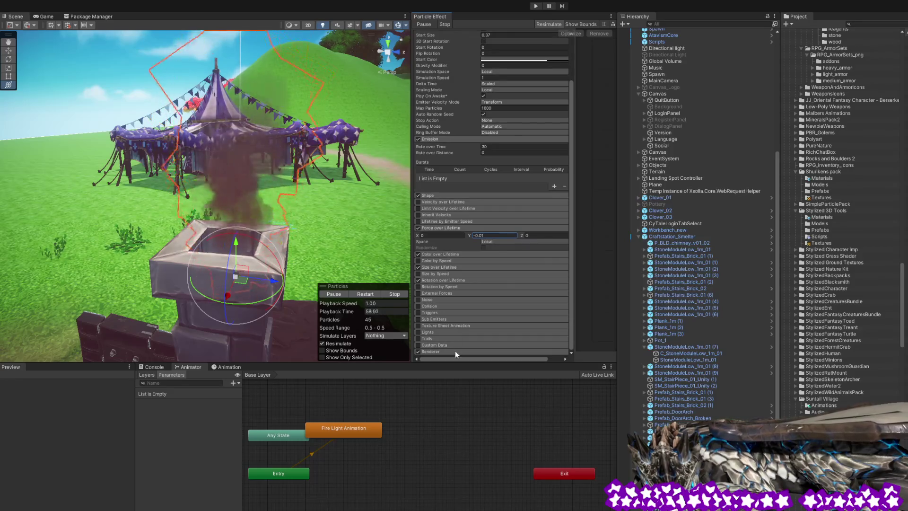
{"action": "scroll", "coordinate": [496, 291], "scroll_direction": "up", "scroll_amount": 3}
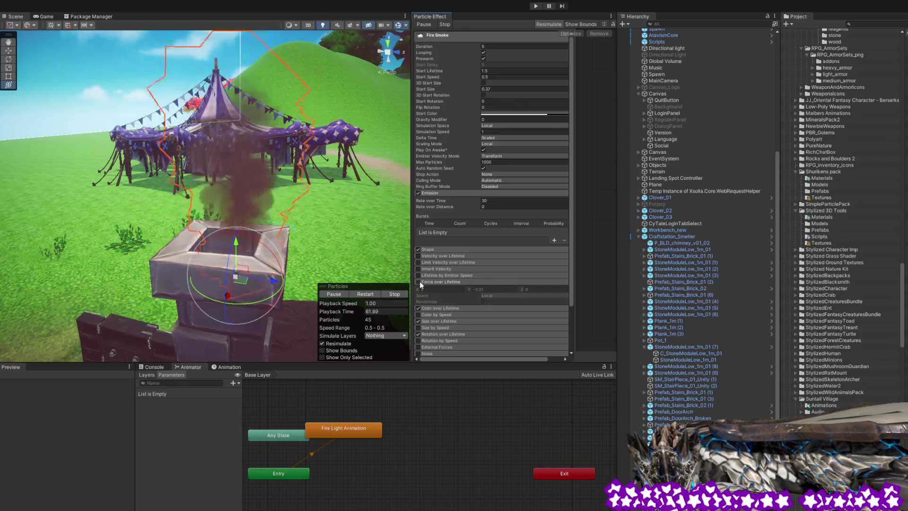
Try a Fire Smoke Duration of 10, then set it back to 5.
{"action": "left_click", "coordinate": [437, 249]}
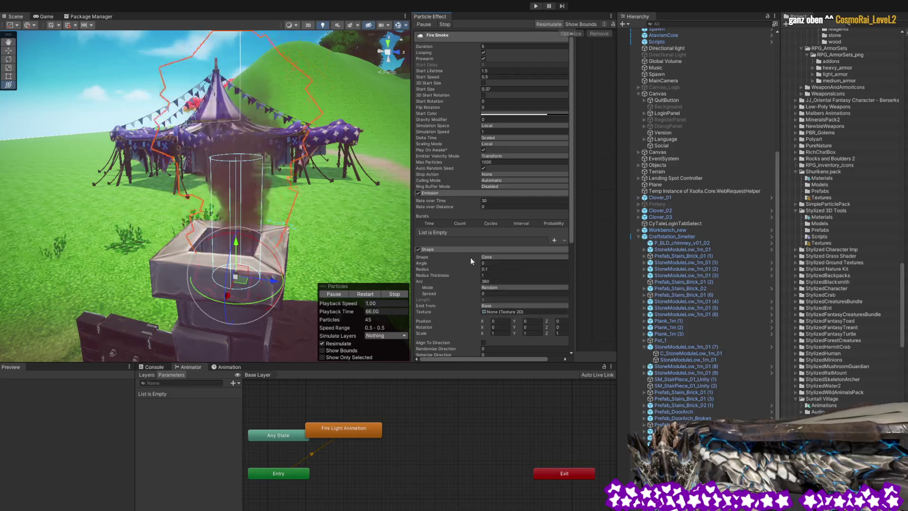
{"action": "left_click", "coordinate": [463, 250]}
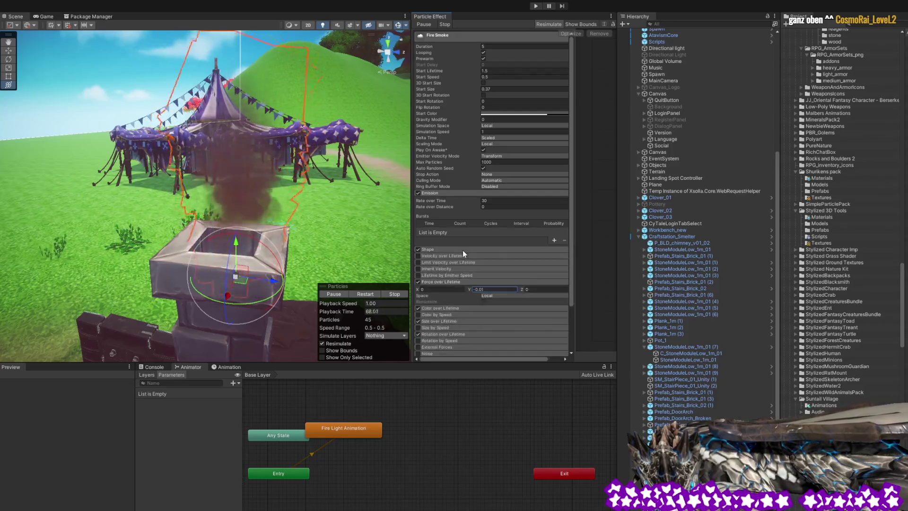
{"action": "left_click", "coordinate": [489, 47]}
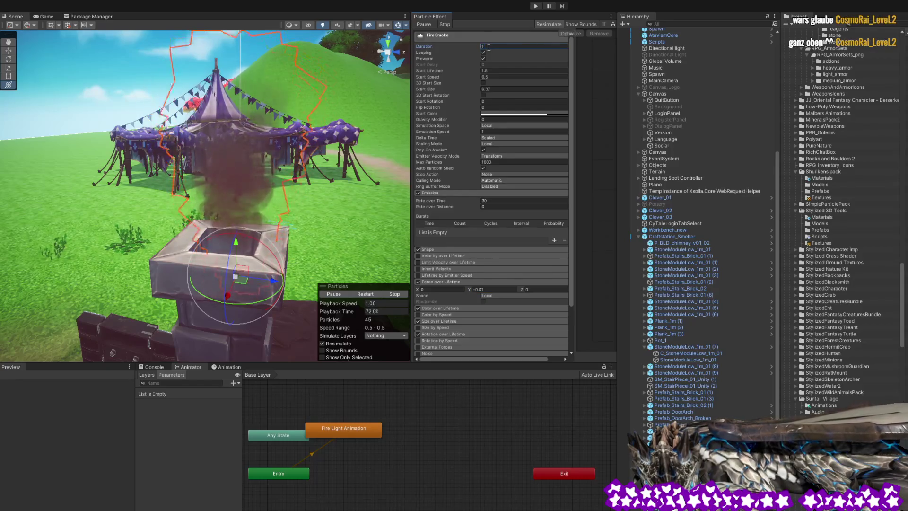
{"action": "type", "text": "10"}
{"action": "left_click", "coordinate": [499, 70]}
{"action": "left_click", "coordinate": [497, 47]}
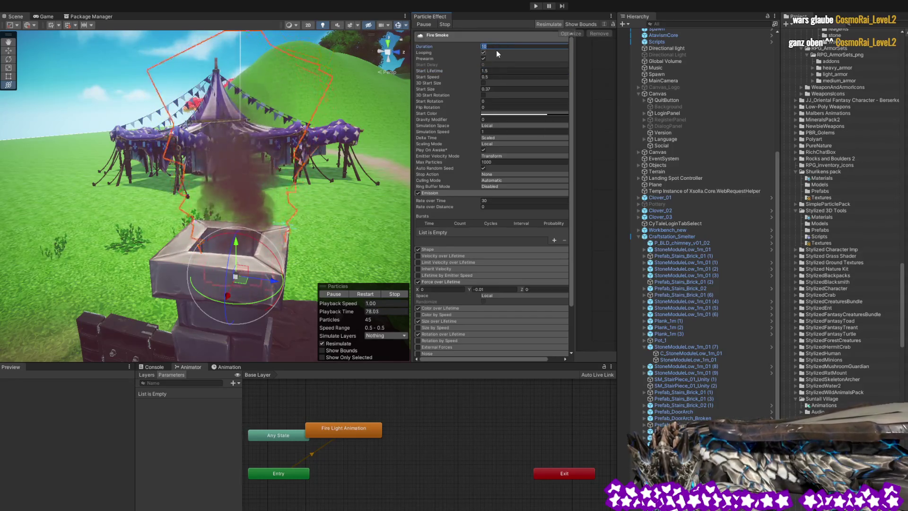
{"action": "type", "text": "5"}
{"action": "left_click", "coordinate": [497, 71]}
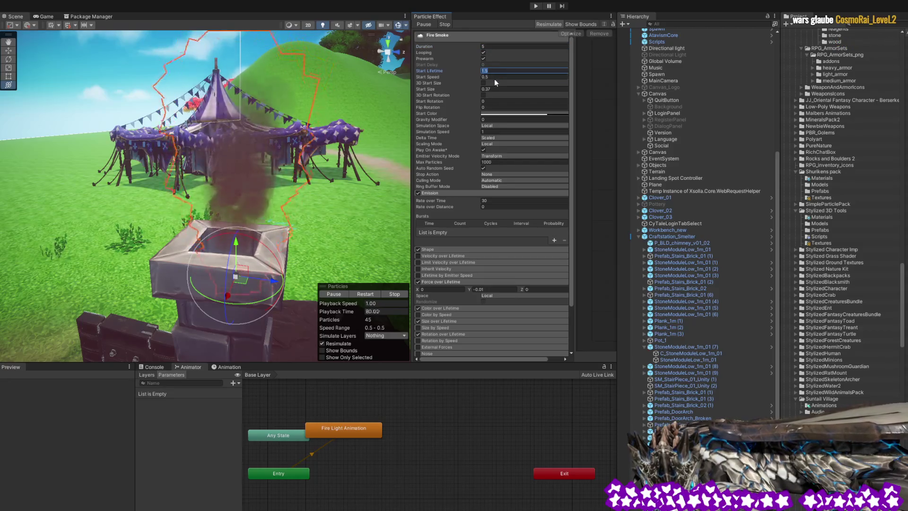
Keep Start Speed at 0.5 and Rate over Time at 30, and reveal the Cone shape settings.
{"action": "left_click", "coordinate": [495, 77]}
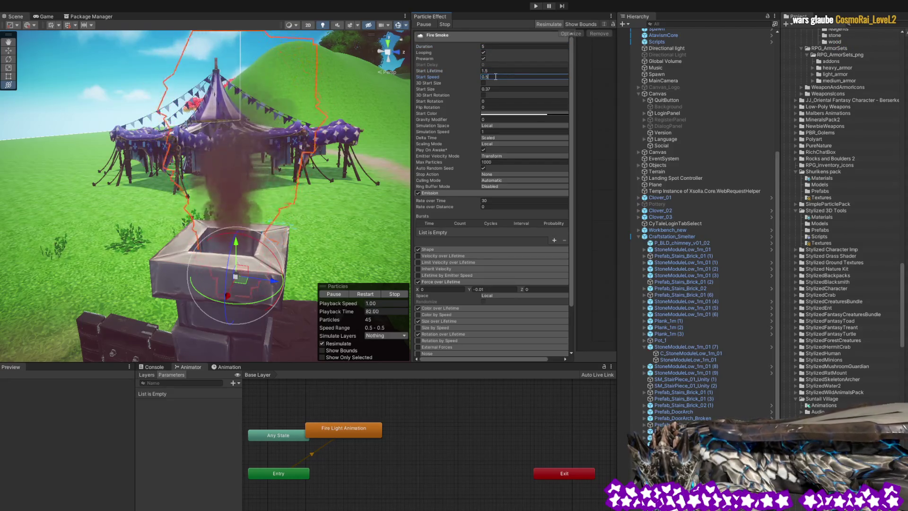
{"action": "type", "text": "0.2"}
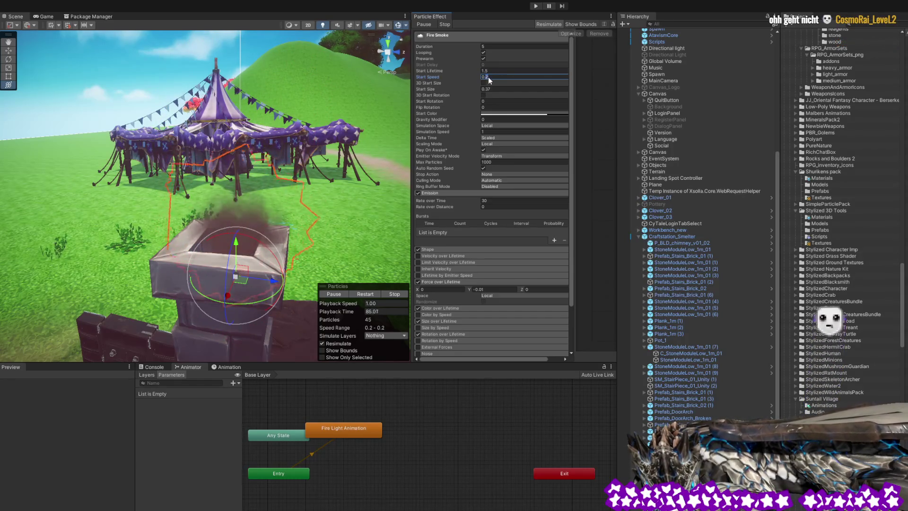
{"action": "type", "text": "0.5"}
{"action": "left_click", "coordinate": [491, 69]}
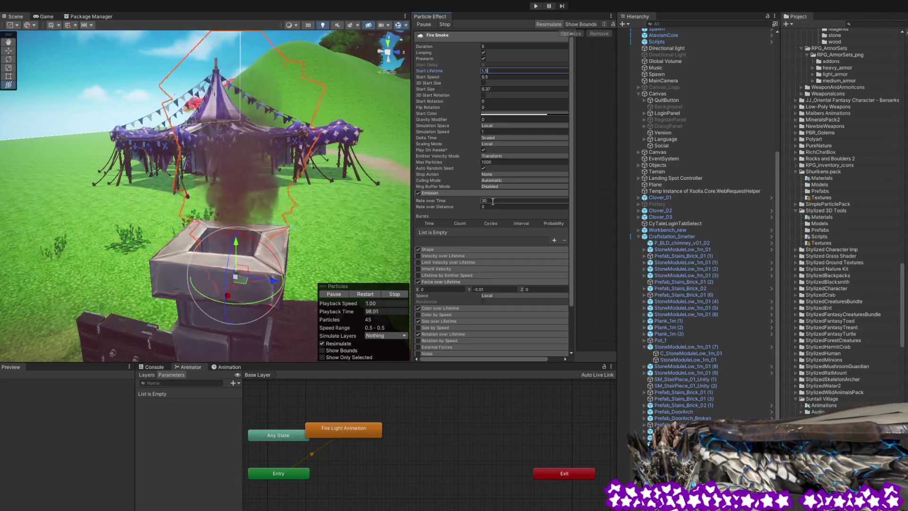
{"action": "left_click", "coordinate": [493, 201]}
{"action": "type", "text": "60"}
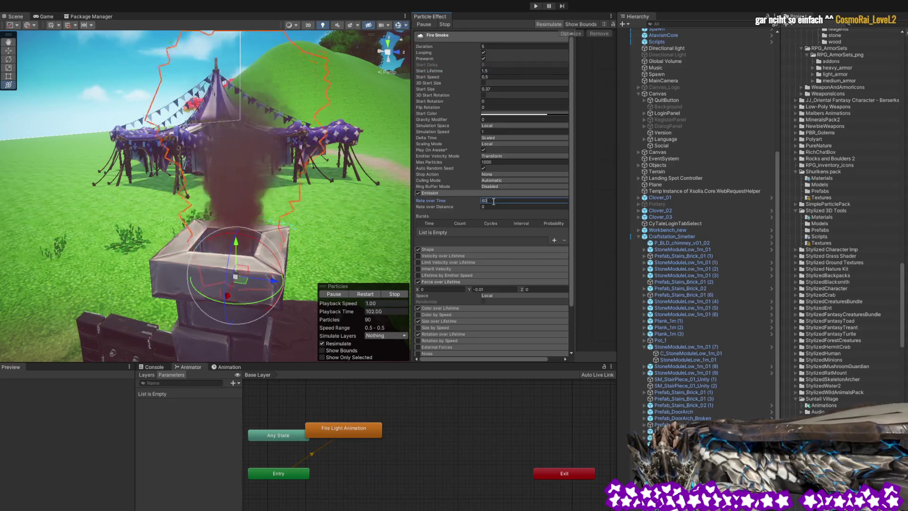
{"action": "type", "text": "30"}
{"action": "key", "text": "Return"}
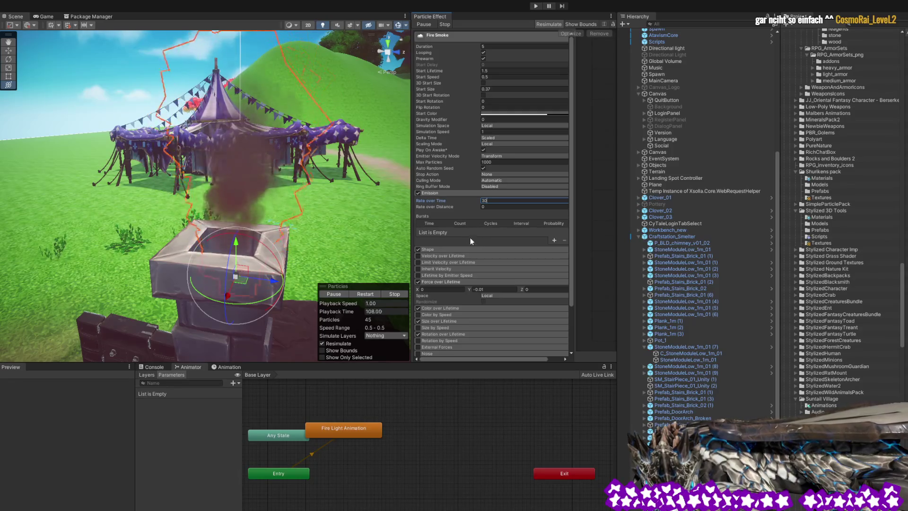
{"action": "left_click", "coordinate": [461, 250]}
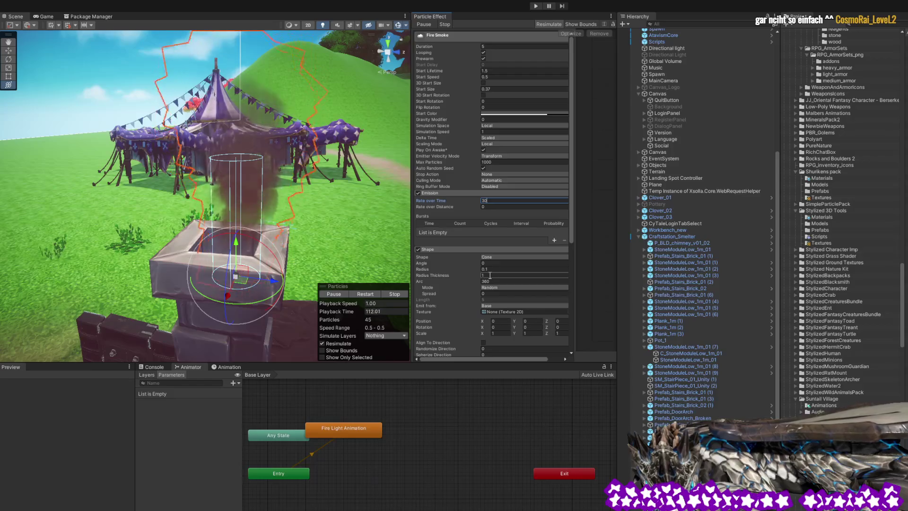
Scroll down the Fire Smoke modules, checking Velocity over Lifetime and Force over Lifetime.
{"action": "scroll", "coordinate": [520, 289], "scroll_direction": "down", "scroll_amount": 3}
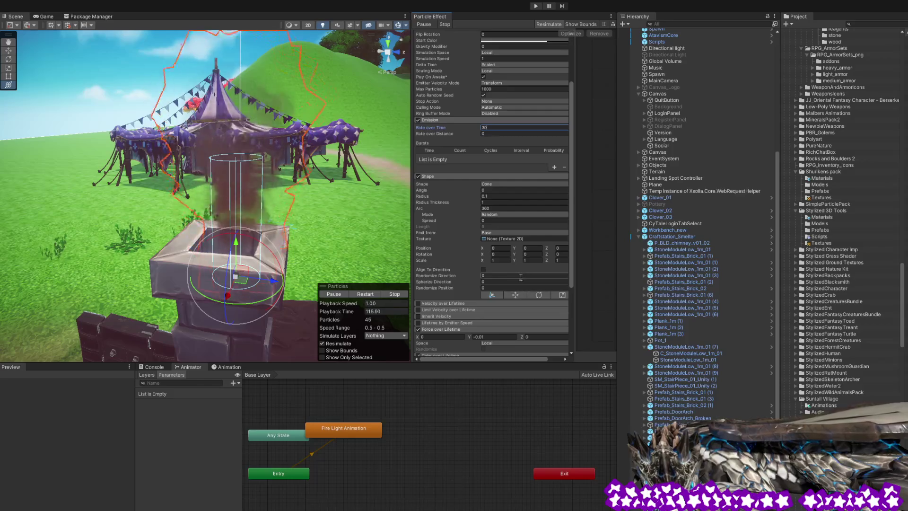
{"action": "scroll", "coordinate": [489, 316], "scroll_direction": "down", "scroll_amount": 1}
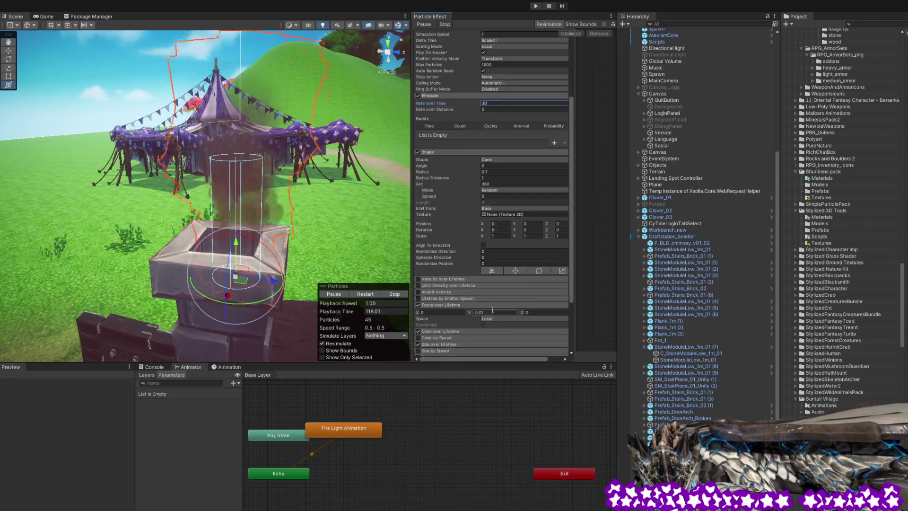
{"action": "left_click", "coordinate": [466, 280]}
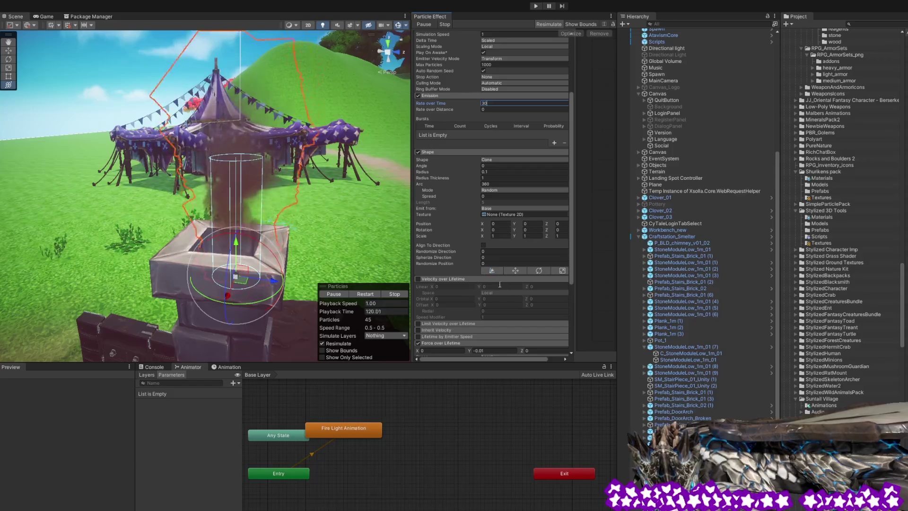
{"action": "left_click", "coordinate": [469, 279]}
{"action": "scroll", "coordinate": [474, 299], "scroll_direction": "down", "scroll_amount": 1}
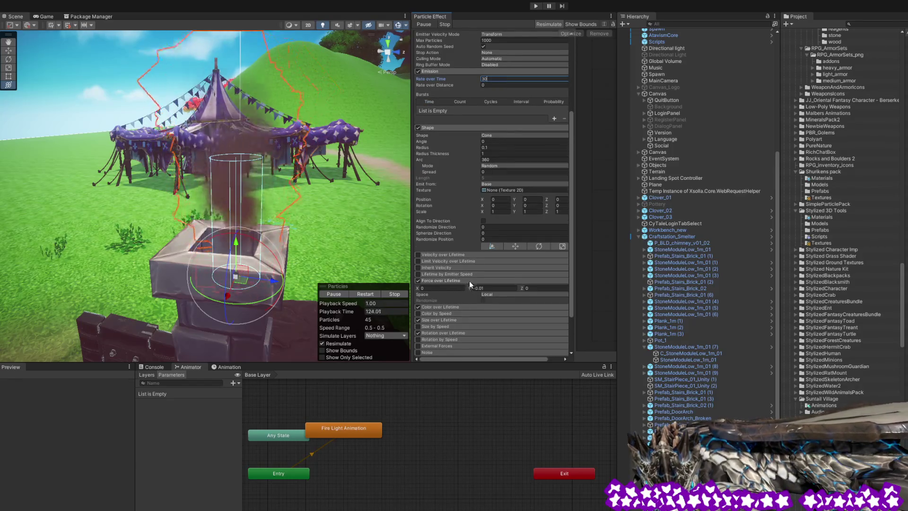
{"action": "left_click", "coordinate": [469, 281]}
{"action": "left_click", "coordinate": [475, 281]}
{"action": "scroll", "coordinate": [475, 282], "scroll_direction": "down", "scroll_amount": 2}
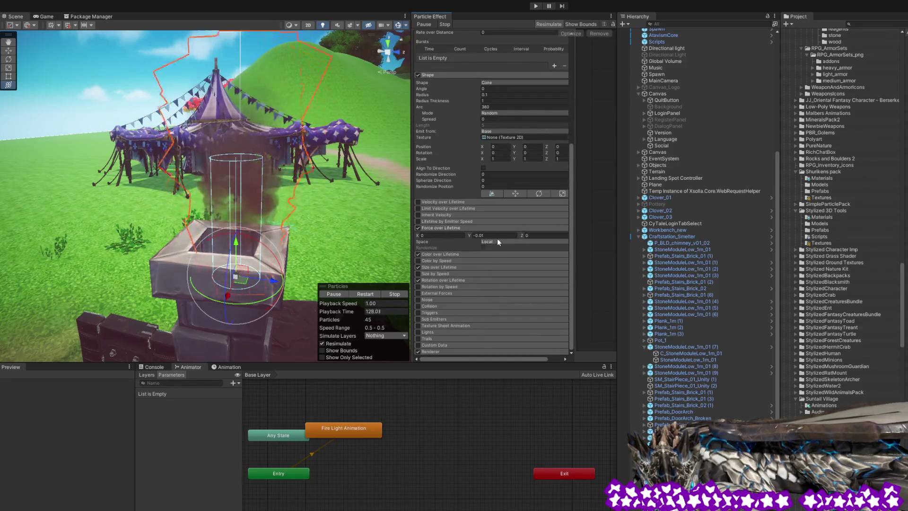
Browse Color, Rotation and Size over Lifetime, then select the Force over Lifetime Y value.
{"action": "left_click", "coordinate": [461, 254]}
{"action": "left_click", "coordinate": [461, 254]}
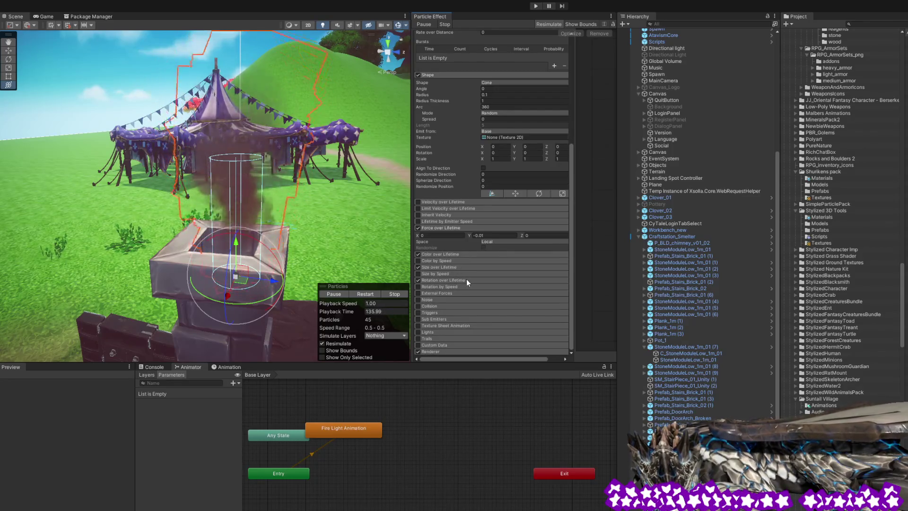
{"action": "left_click", "coordinate": [467, 280]}
{"action": "left_click", "coordinate": [468, 279]}
{"action": "left_click", "coordinate": [460, 268]}
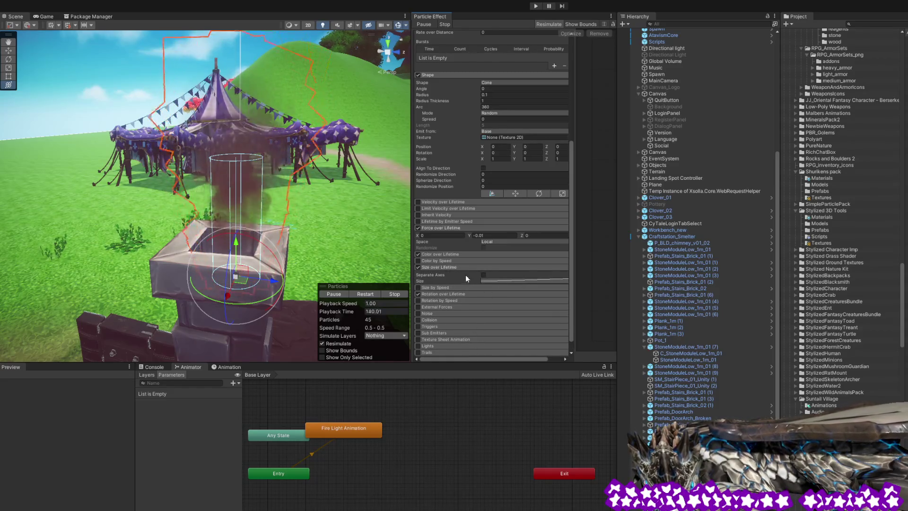
{"action": "left_click", "coordinate": [467, 267]}
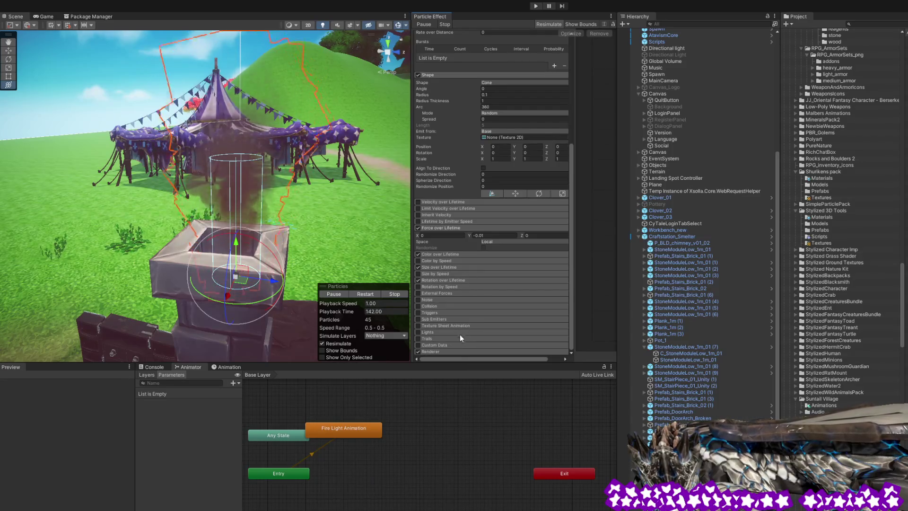
{"action": "left_click", "coordinate": [487, 235]}
{"action": "double_click", "coordinate": [487, 235]}
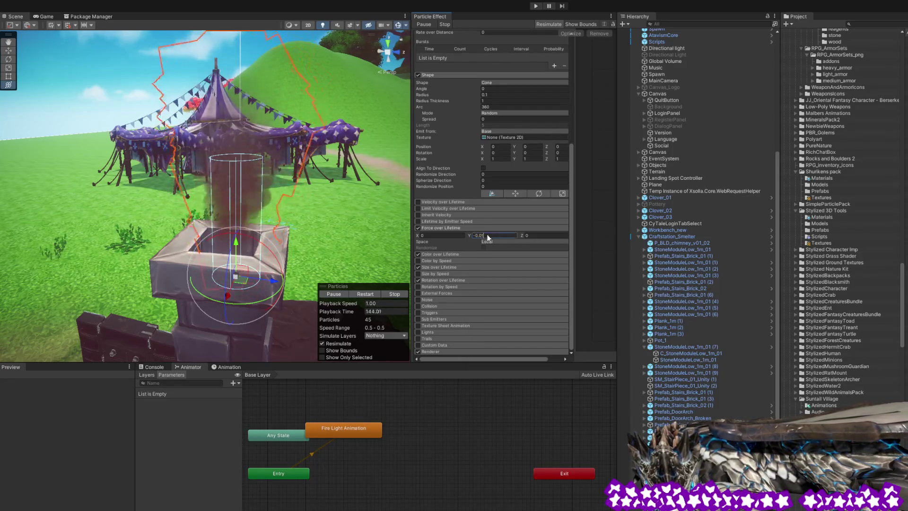
Enter a Force over Lifetime Y of 2, watch the smoke, then restore Y to -0.01.
{"action": "type", "text": "2"}
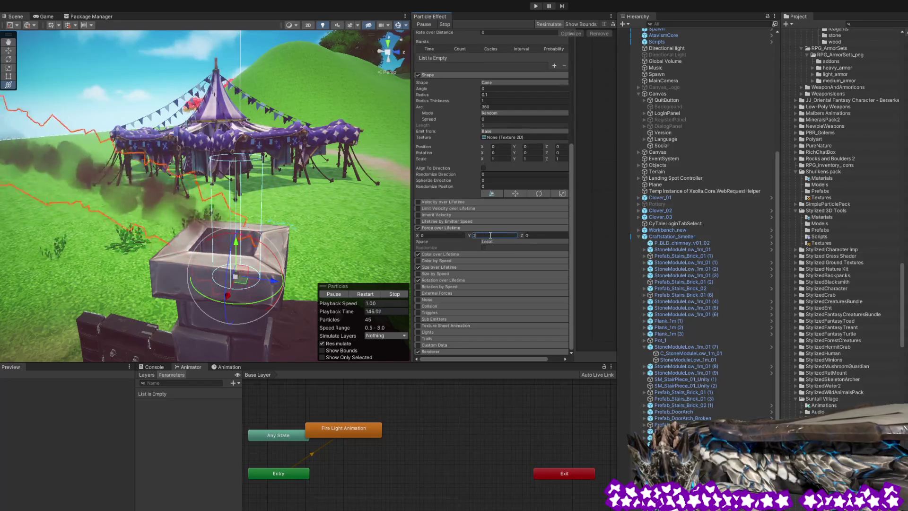
{"action": "mouse_move", "coordinate": [301, 246]}
{"action": "left_mouse_down"}
{"action": "mouse_move", "coordinate": [199, 223]}
{"action": "mouse_move", "coordinate": [284, 236]}
{"action": "left_mouse_up"}
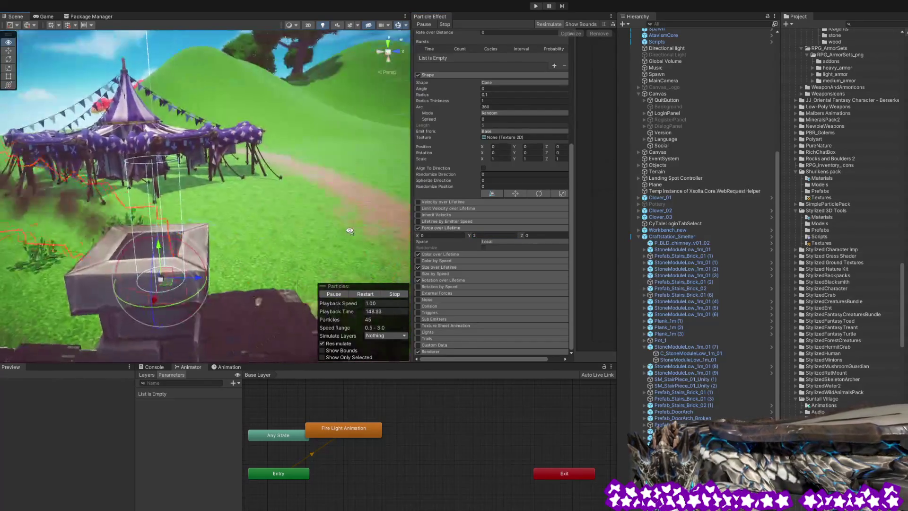
{"action": "double_click", "coordinate": [493, 235]}
{"action": "type", "text": "-0.01"}
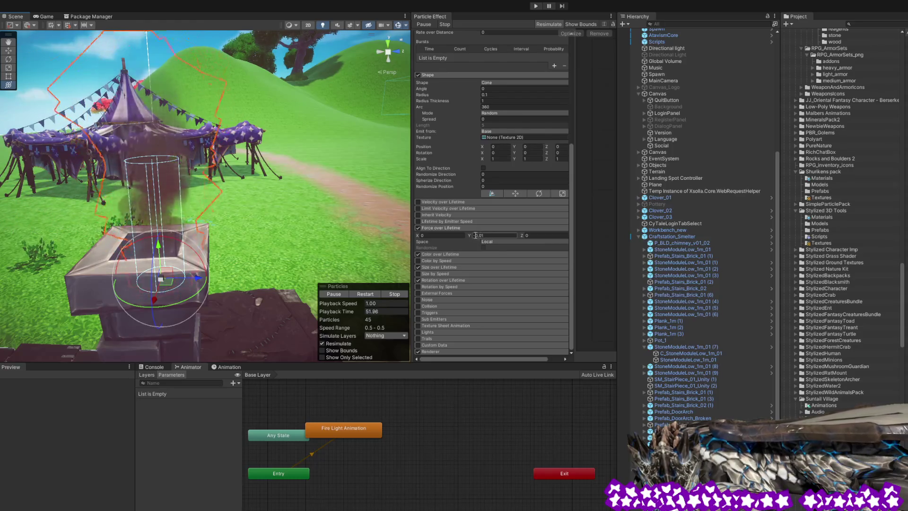
{"action": "type", "text": "1"}
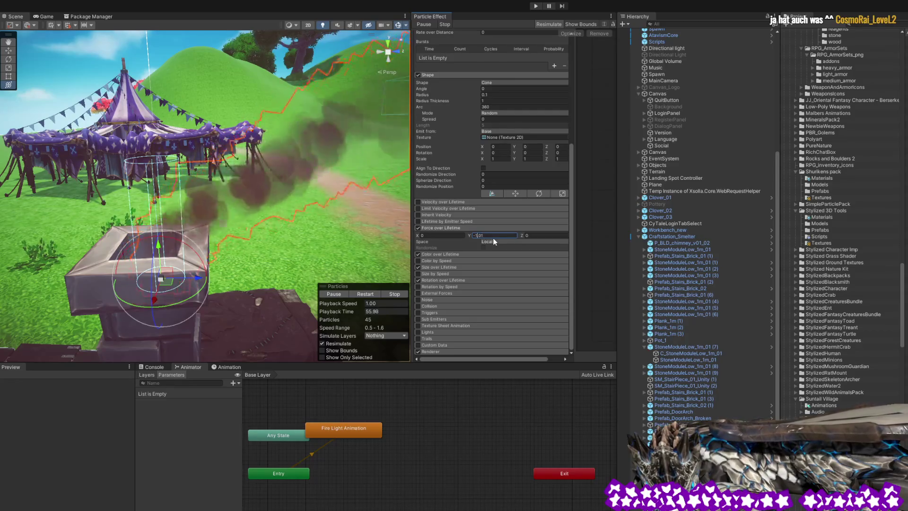
{"action": "key", "text": "BackSpace"}
{"action": "type", "text": "0"}
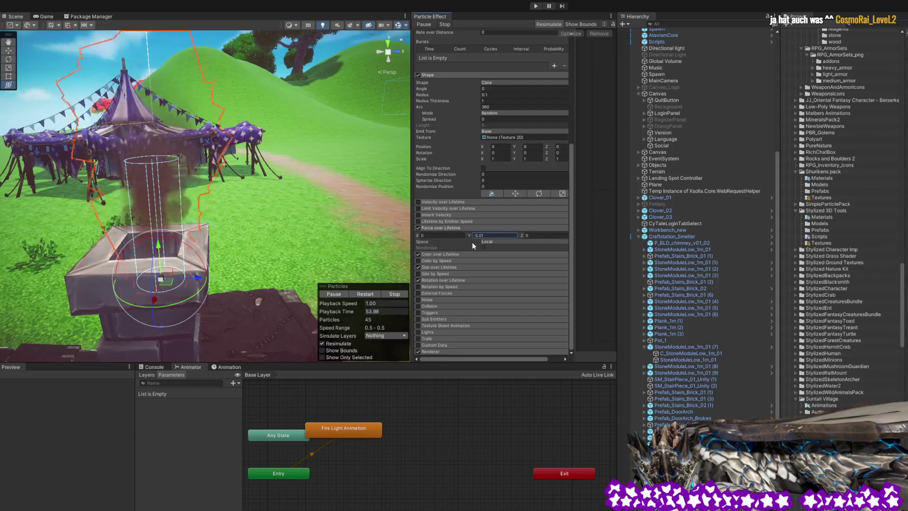
{"action": "scroll", "coordinate": [478, 249], "scroll_direction": "up", "scroll_amount": 5}
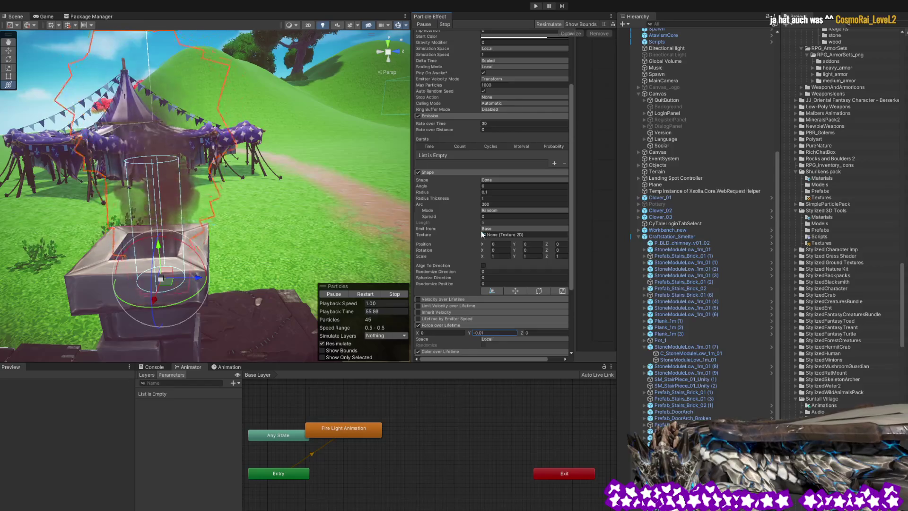
{"action": "left_click", "coordinate": [492, 192]}
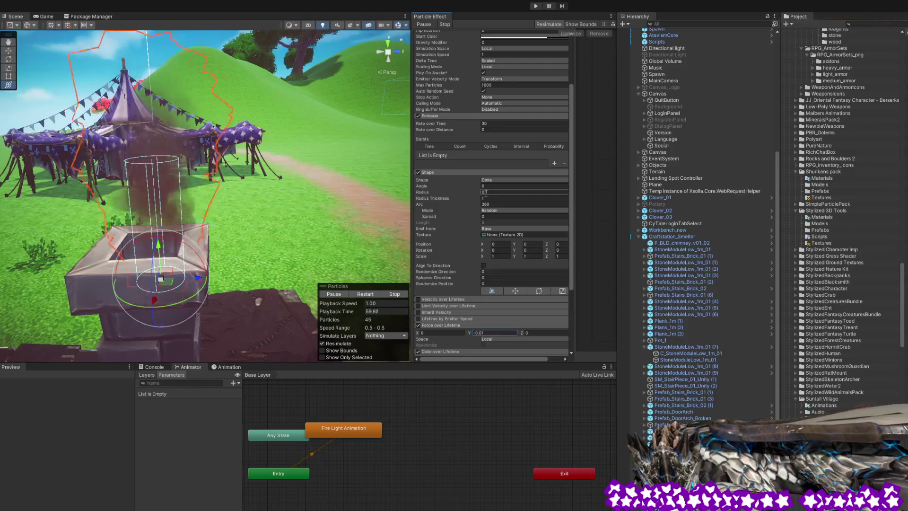
{"action": "left_click", "coordinate": [489, 186]}
{"action": "key", "text": "Return"}
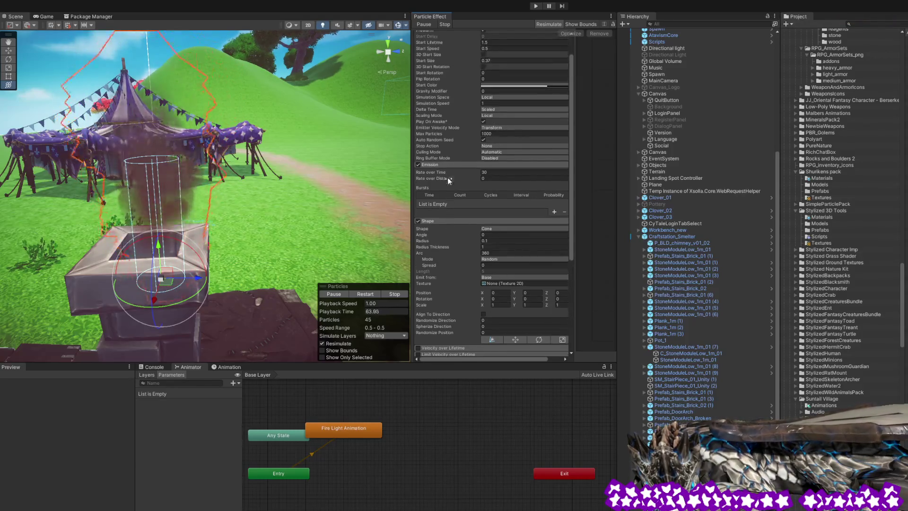
{"action": "scroll", "coordinate": [452, 183], "scroll_direction": "up", "scroll_amount": 4}
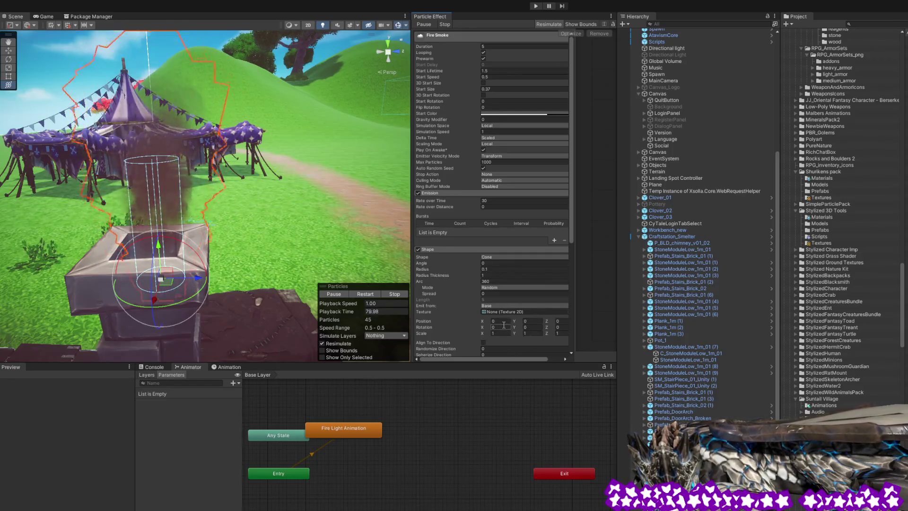
{"action": "scroll", "coordinate": [517, 323], "scroll_direction": "down", "scroll_amount": 2}
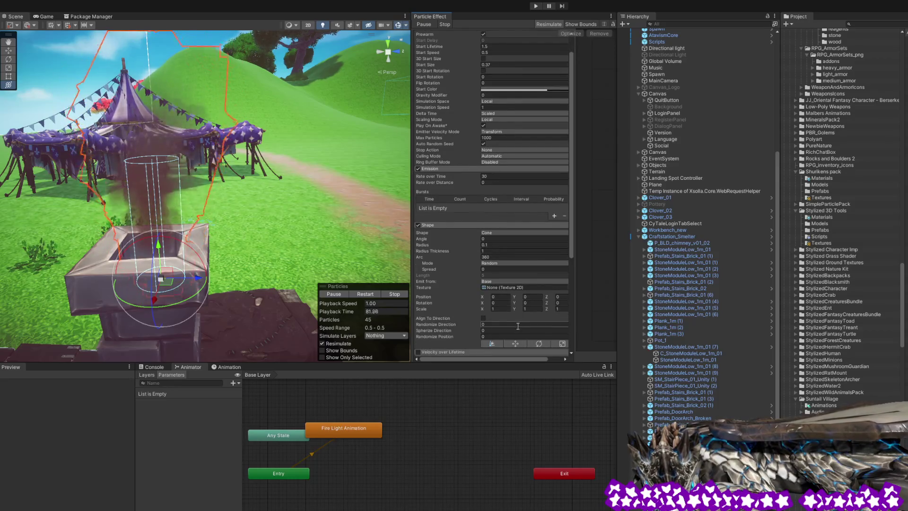
{"action": "scroll", "coordinate": [518, 326], "scroll_direction": "up", "scroll_amount": 2}
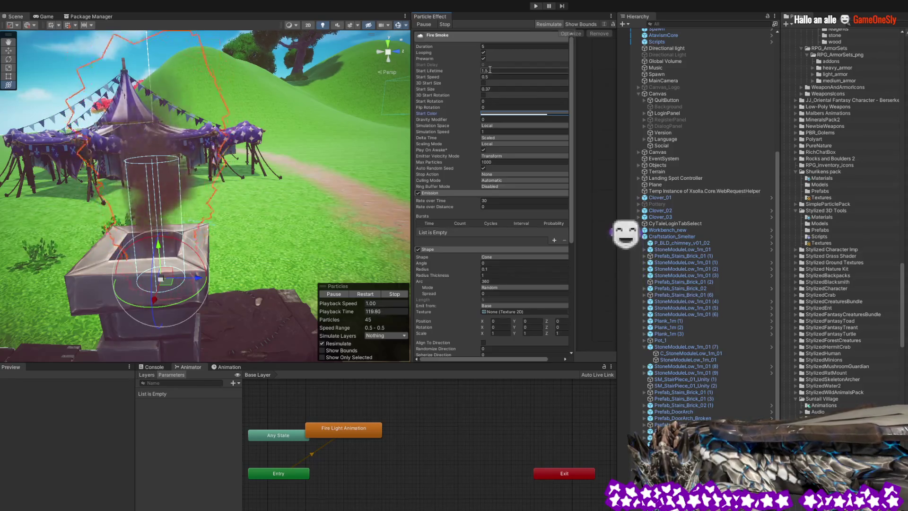
Set Fire Smoke Start Lifetime to 2.5, keeping Start Speed at 0.5.
{"action": "left_click", "coordinate": [487, 70]}
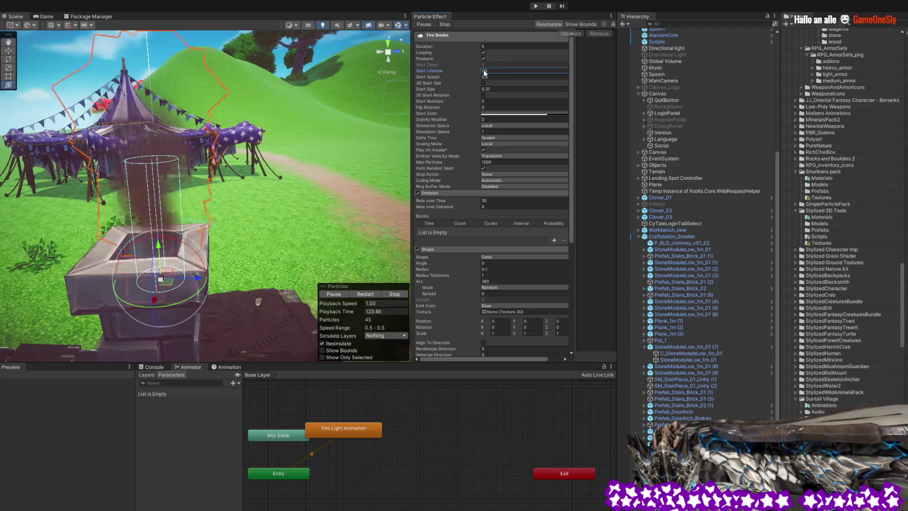
{"action": "type", "text": "2.5"}
{"action": "mouse_move", "coordinate": [390, 128]}
{"action": "left_mouse_down"}
{"action": "mouse_move", "coordinate": [306, 143]}
{"action": "mouse_move", "coordinate": [308, 157]}
{"action": "left_mouse_up"}
{"action": "left_click", "coordinate": [488, 77]}
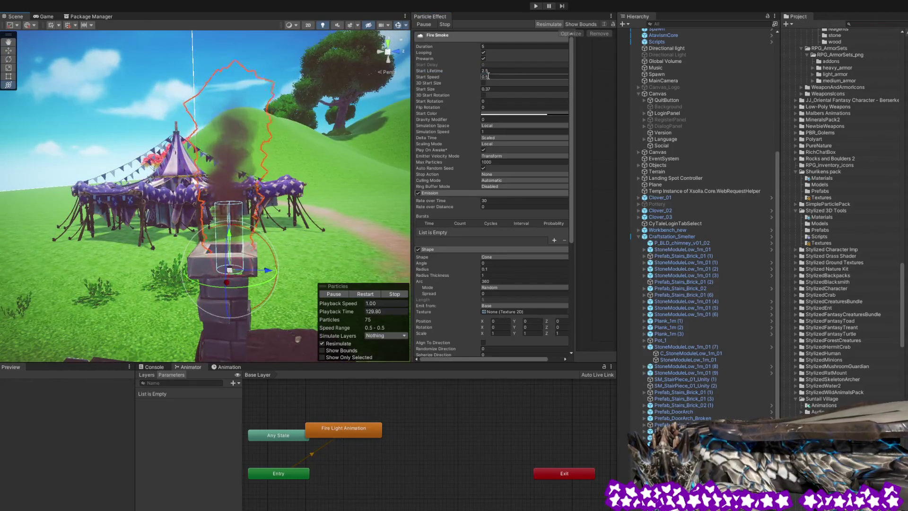
{"action": "type", "text": "1"}
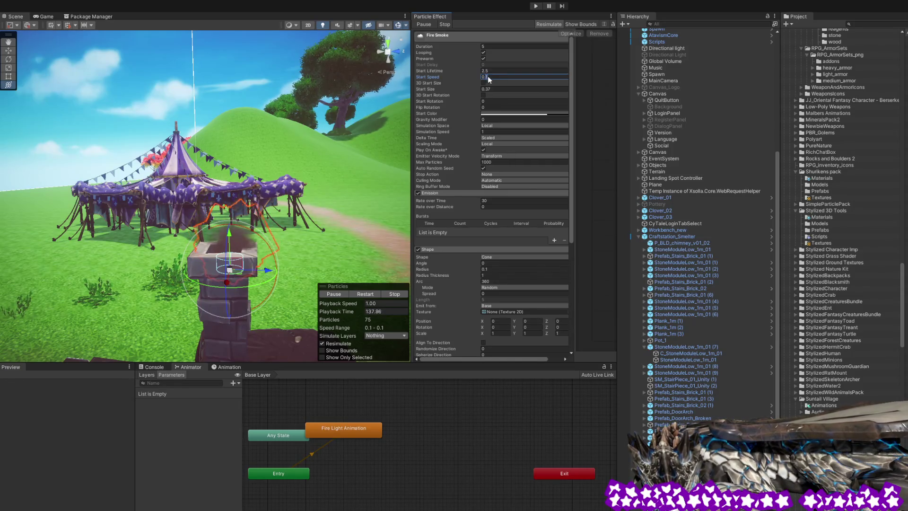
{"action": "key", "text": "BackSpace"}
{"action": "type", "text": "5"}
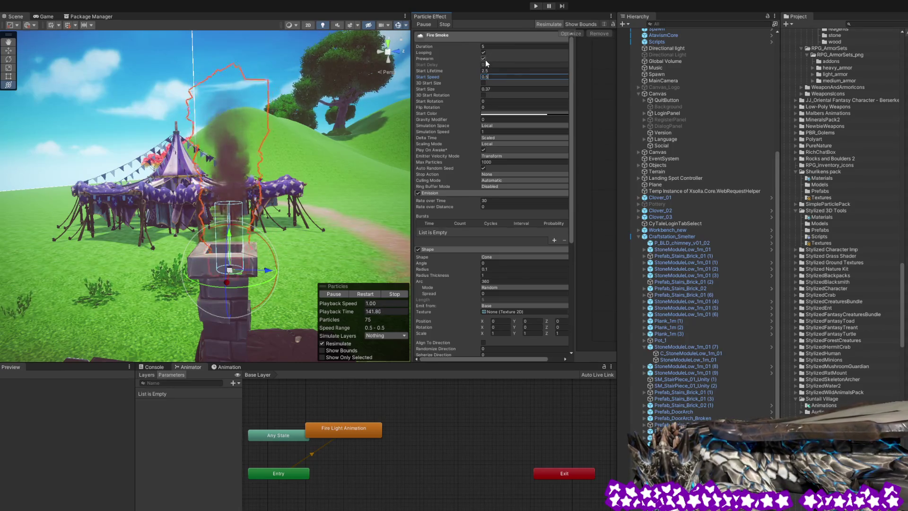
{"action": "key", "text": "Tab"}
{"action": "key", "text": "Tab"}
{"action": "key", "text": "Tab"}
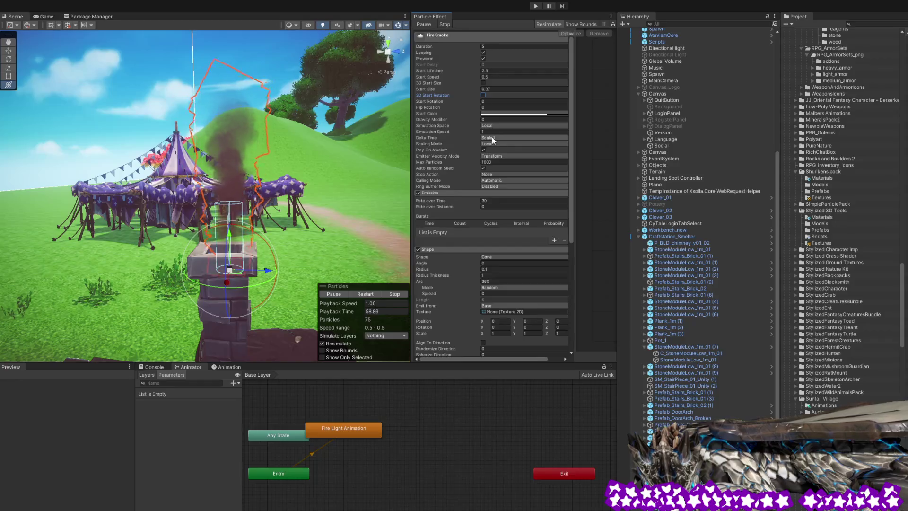
{"action": "left_click", "coordinate": [493, 139]}
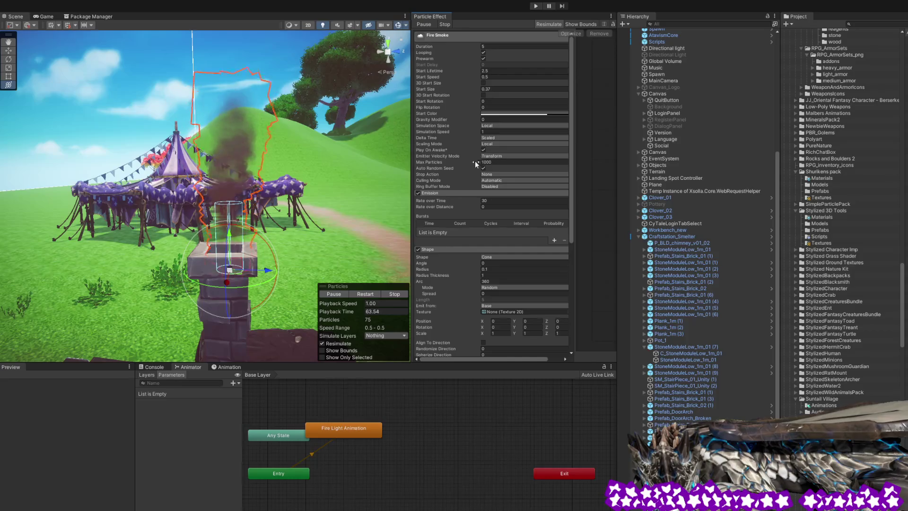
{"action": "scroll", "coordinate": [475, 165], "scroll_direction": "down", "scroll_amount": 3}
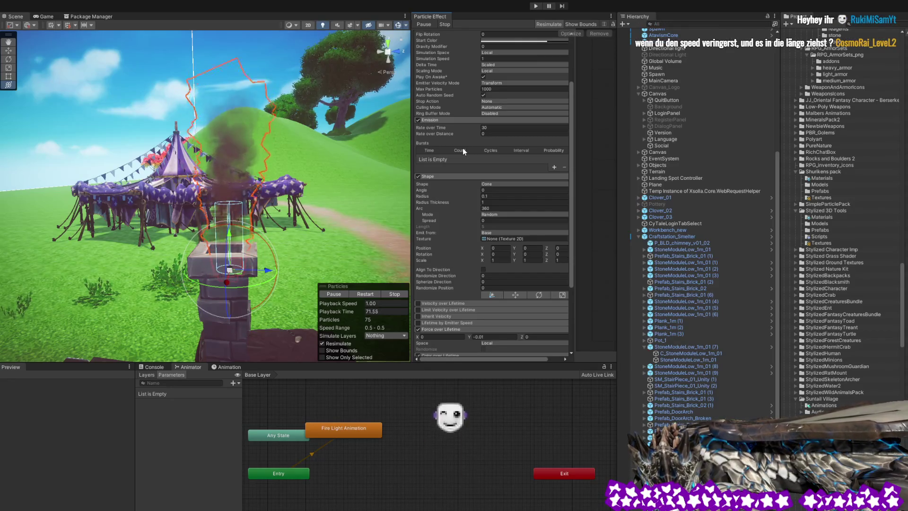
{"action": "scroll", "coordinate": [462, 147], "scroll_direction": "up", "scroll_amount": 3}
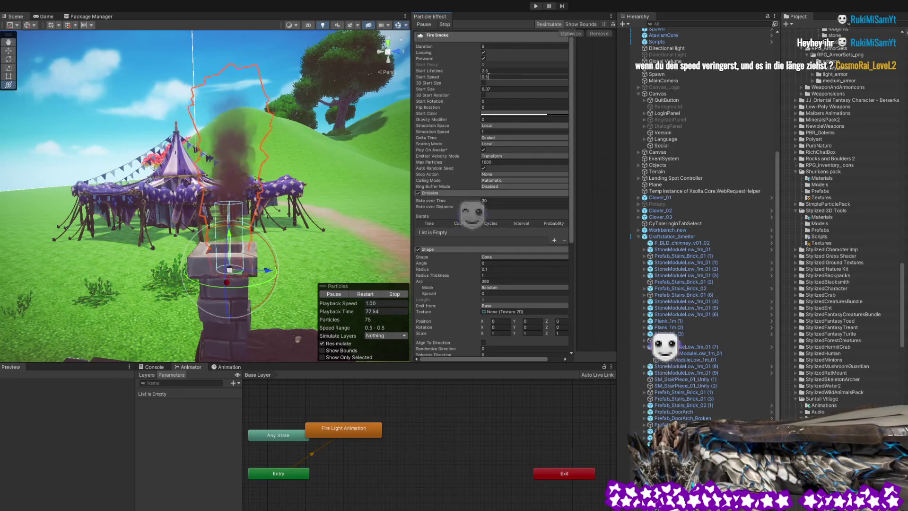
Try a Start Speed of 0.1 and stretching the emitter, then undo both back to 0.5.
{"action": "left_click", "coordinate": [486, 77]}
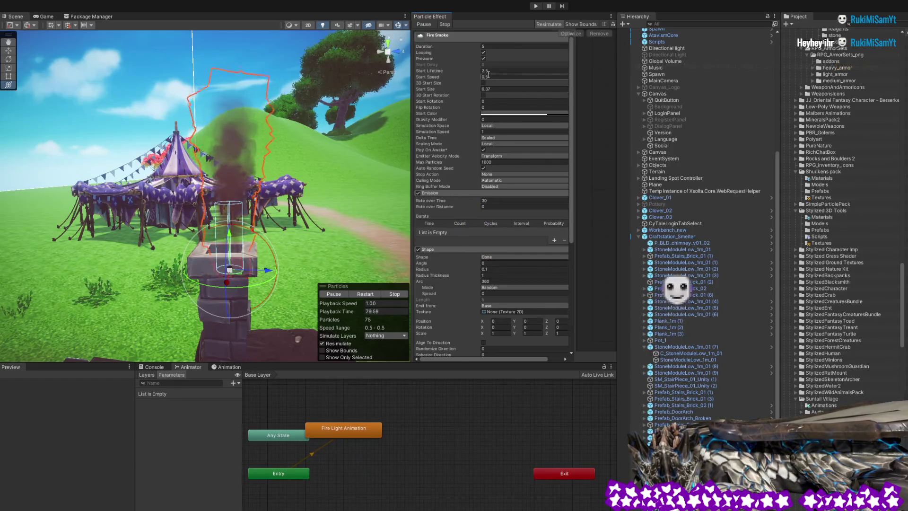
{"action": "type", "text": "0.1"}
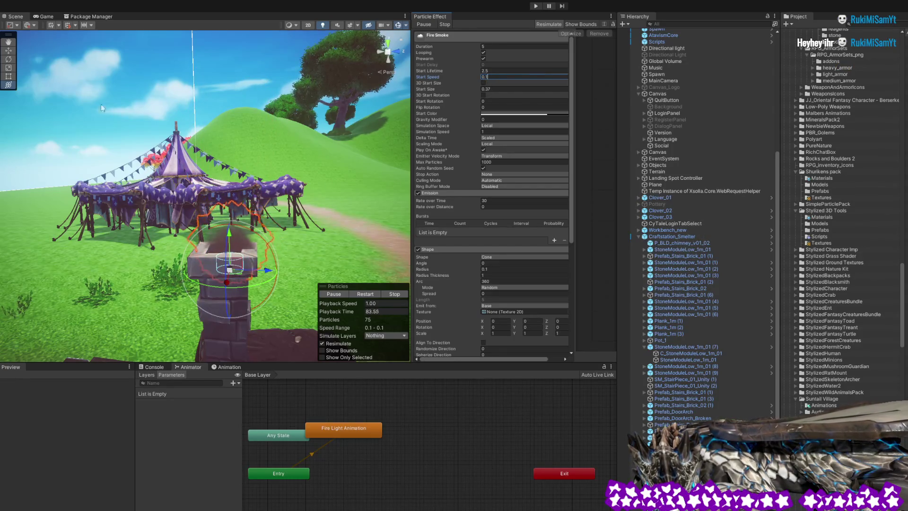
{"action": "left_click", "coordinate": [10, 69]}
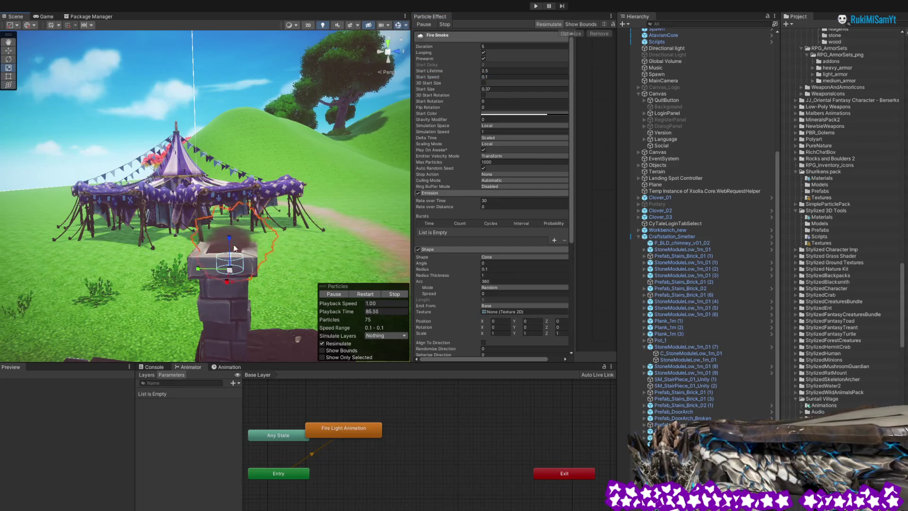
{"action": "left_click_drag", "start_coordinate": [229, 232], "coordinate": [235, 123]}
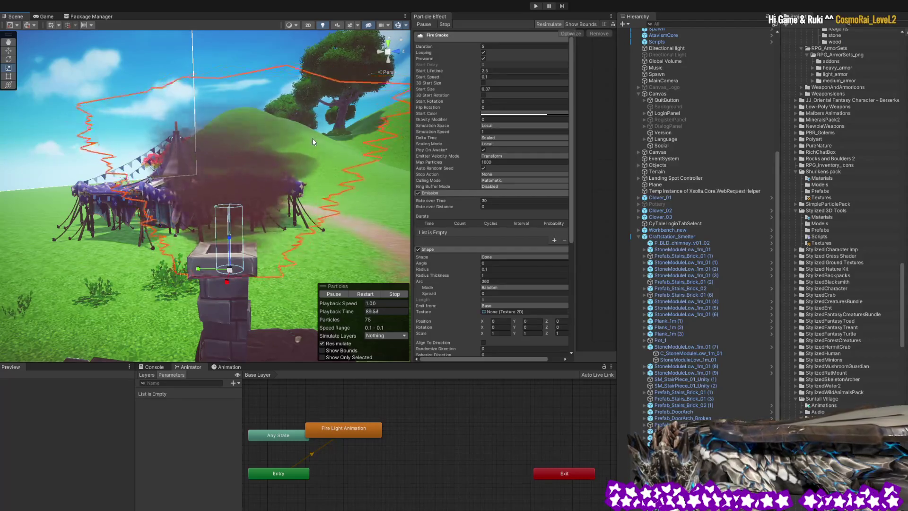
{"action": "key", "text": "ctrl+z"}
{"action": "key", "text": "ctrl+z"}
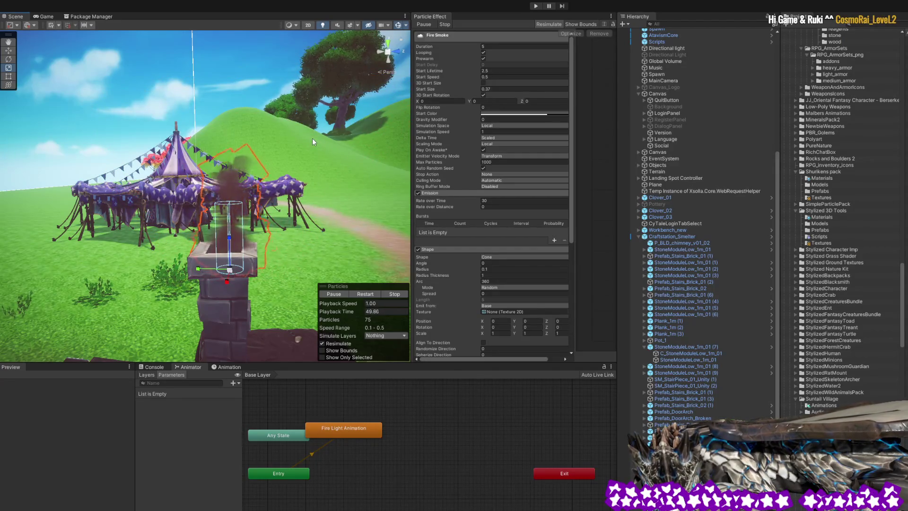
{"action": "key", "text": "ctrl+z"}
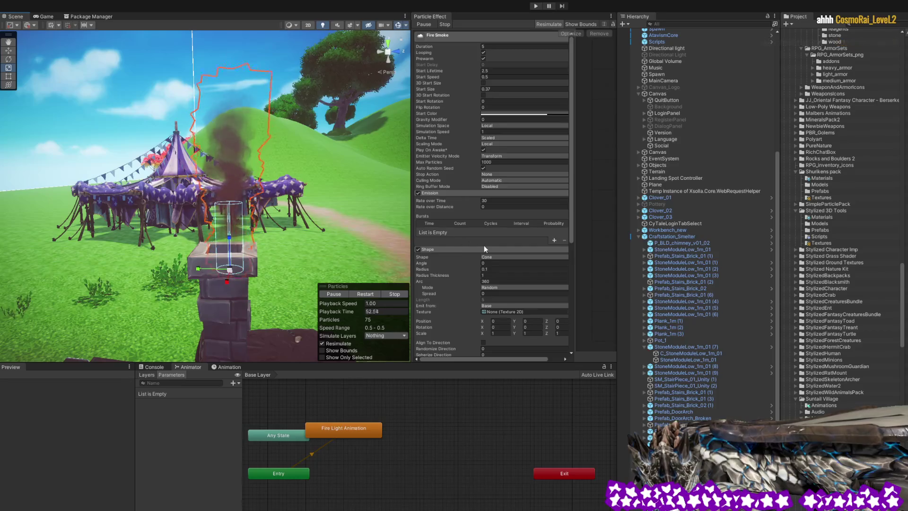
{"action": "scroll", "coordinate": [477, 237], "scroll_direction": "down", "scroll_amount": 2}
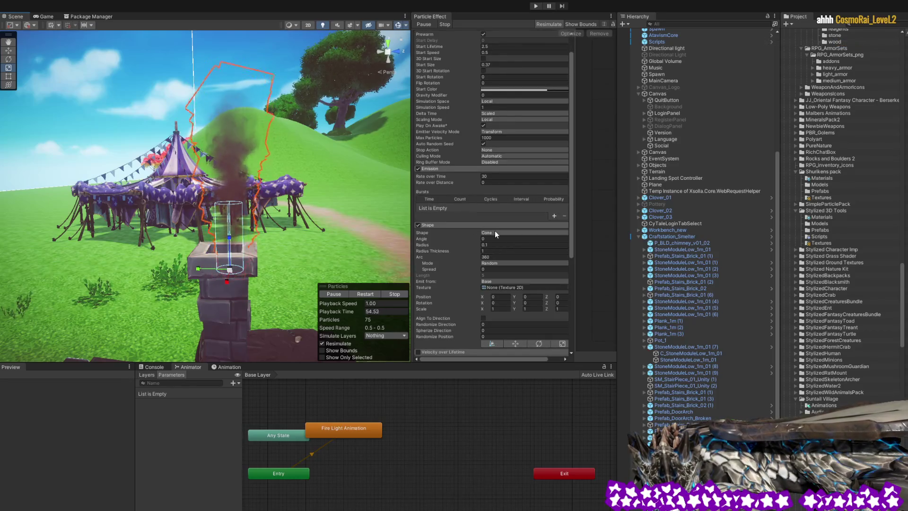
{"action": "left_click", "coordinate": [494, 232]}
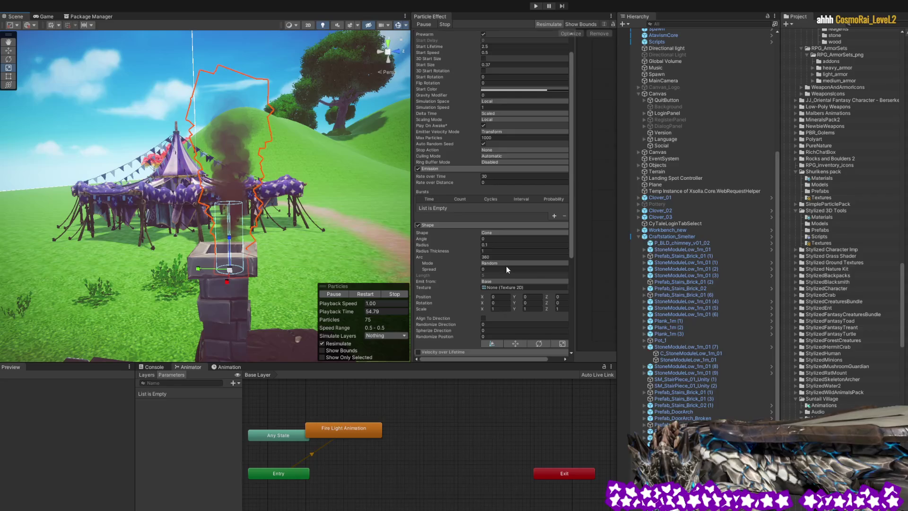
{"action": "left_click", "coordinate": [506, 266]}
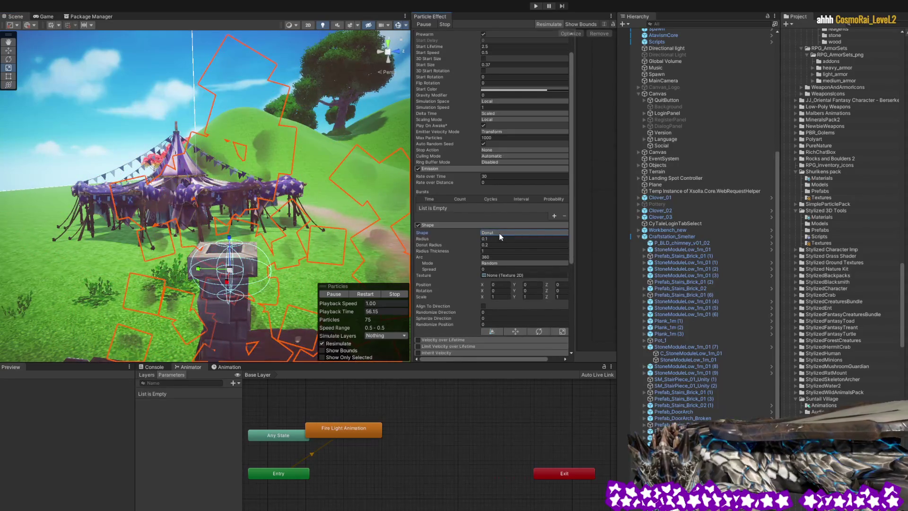
{"action": "key", "text": "ctrl+z"}
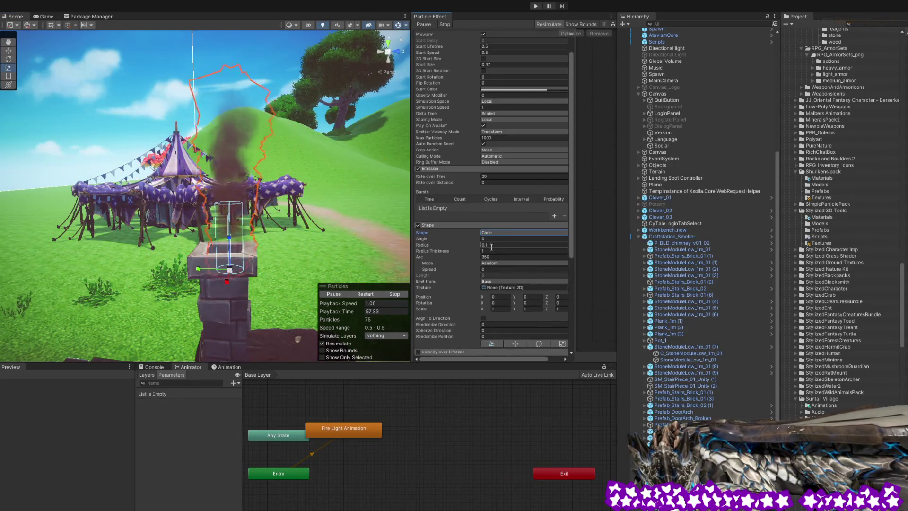
{"action": "type", "text": ".1"}
{"action": "key", "text": "Tab"}
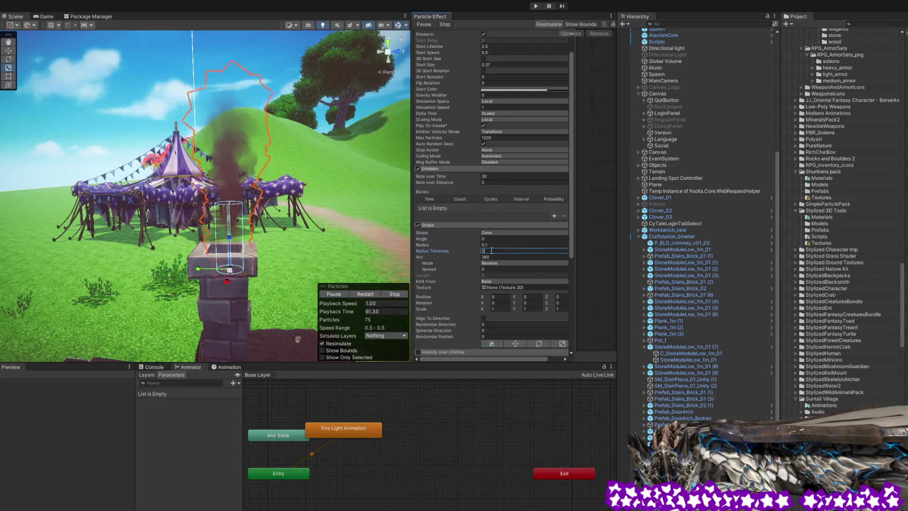
{"action": "type", "text": "0"}
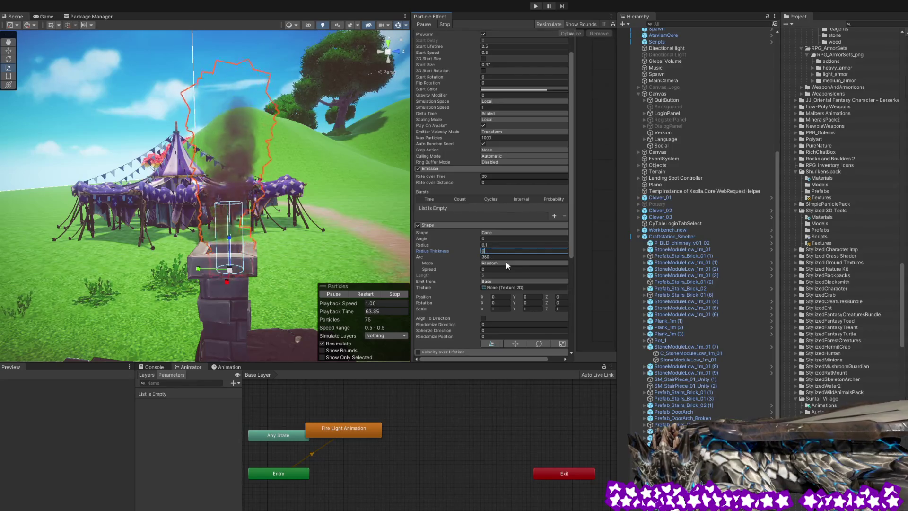
{"action": "left_click", "coordinate": [512, 263]}
{"action": "left_click", "coordinate": [512, 280]}
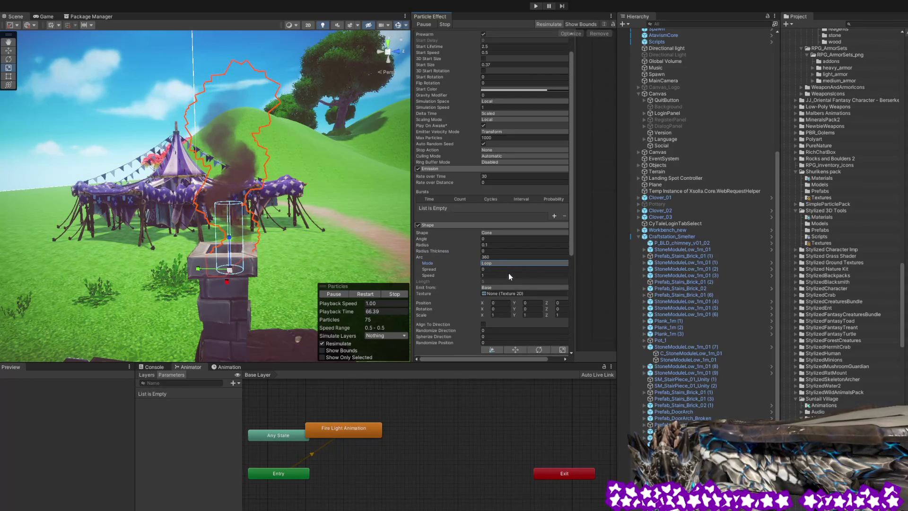
{"action": "left_click", "coordinate": [511, 263]}
{"action": "left_click", "coordinate": [509, 269]}
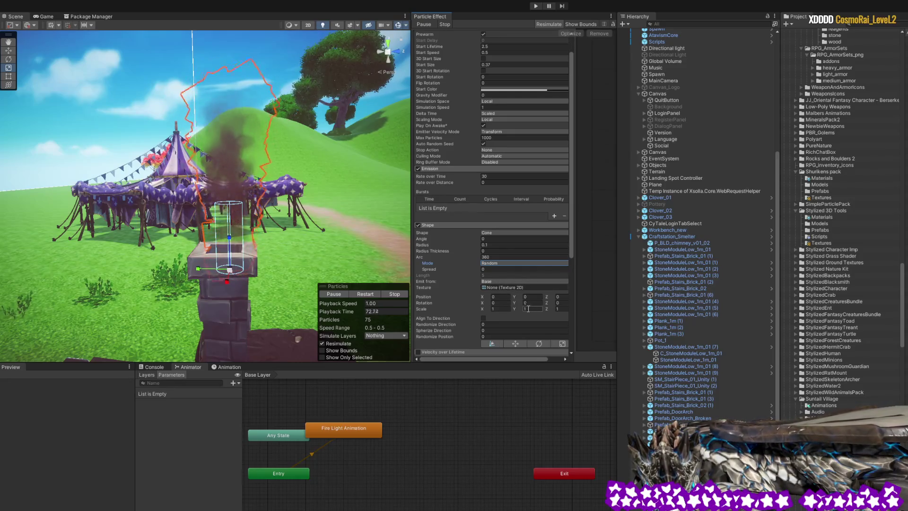
{"action": "left_click", "coordinate": [530, 308]}
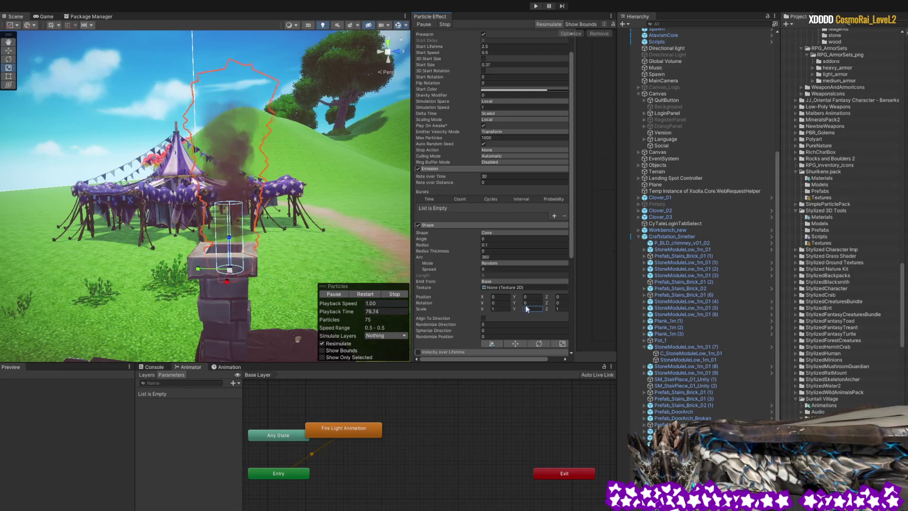
{"action": "scroll", "coordinate": [464, 299], "scroll_direction": "down", "scroll_amount": 2}
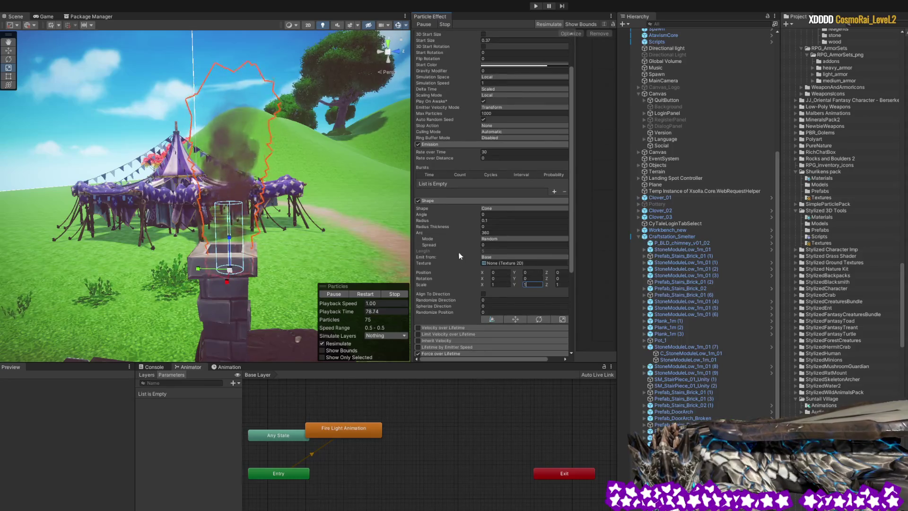
{"action": "left_click", "coordinate": [485, 293]}
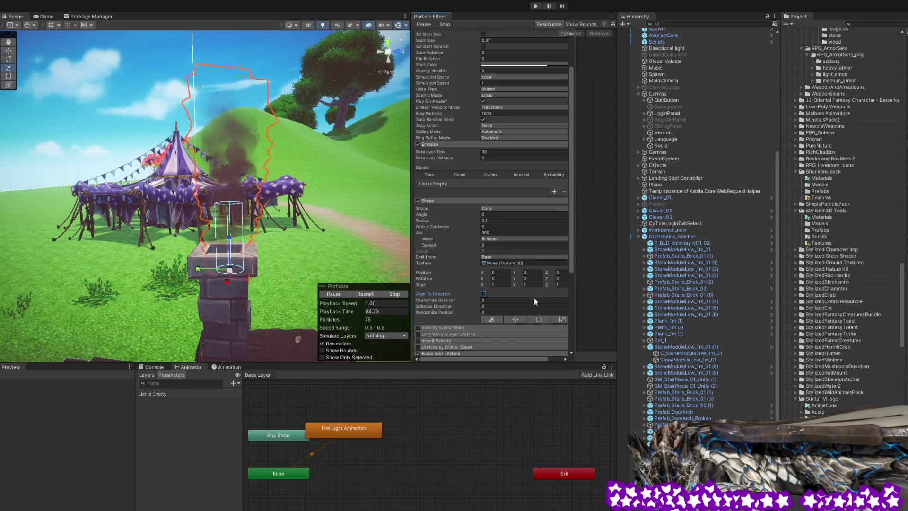
{"action": "left_click", "coordinate": [495, 320]}
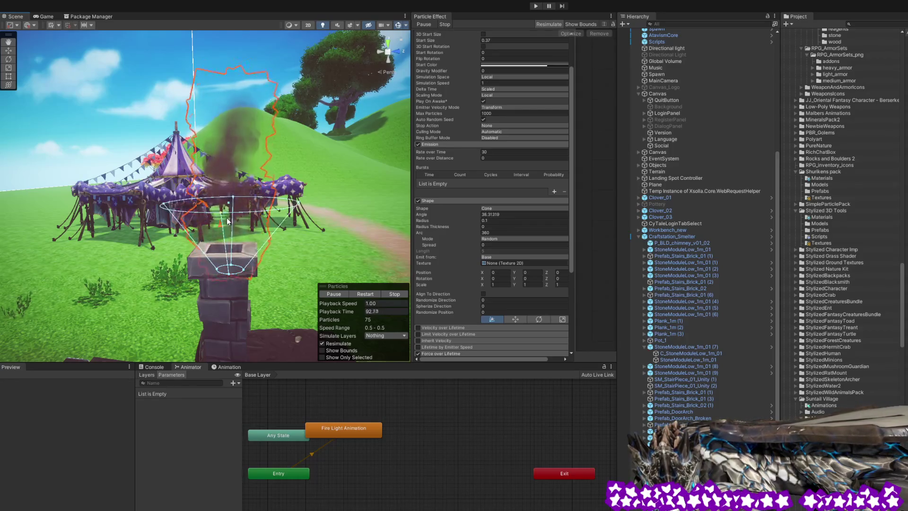
{"action": "mouse_move", "coordinate": [225, 213]}
{"action": "left_mouse_down"}
{"action": "mouse_move", "coordinate": [236, 236]}
{"action": "mouse_move", "coordinate": [229, 216]}
{"action": "mouse_move", "coordinate": [231, 224]}
{"action": "left_mouse_up"}
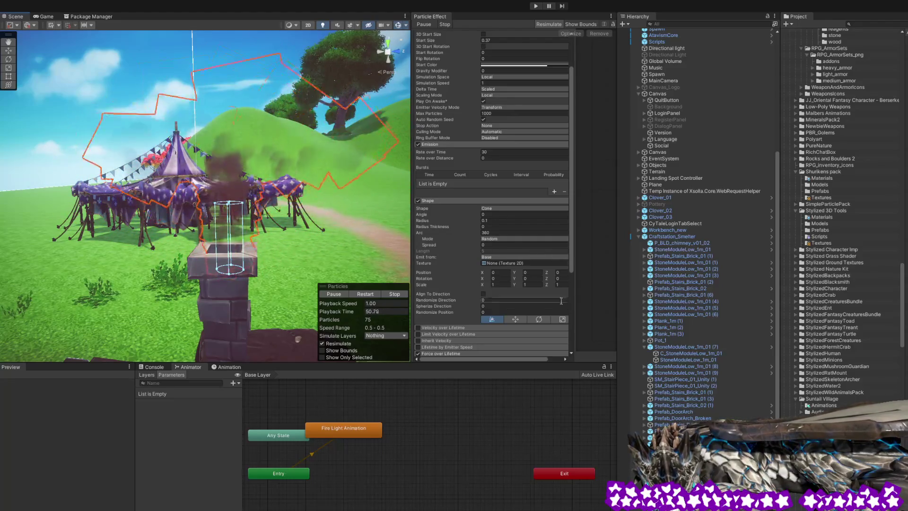
{"action": "left_click_drag", "start_coordinate": [570, 264], "coordinate": [568, 326]}
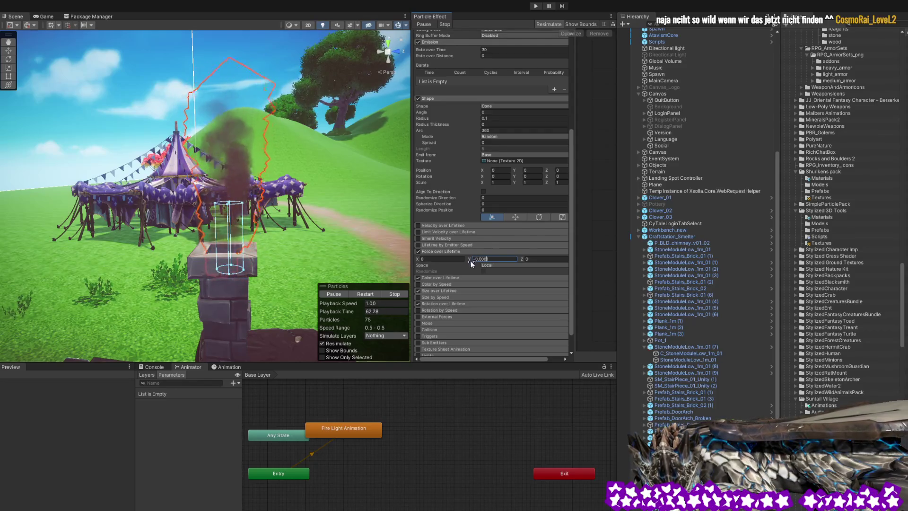
Experiment with Force over Lifetime values: Y -0.5, Z 1, then X and Y at -1.
{"action": "left_click", "coordinate": [418, 252]}
{"action": "left_click", "coordinate": [418, 252]}
{"action": "left_click", "coordinate": [484, 259]}
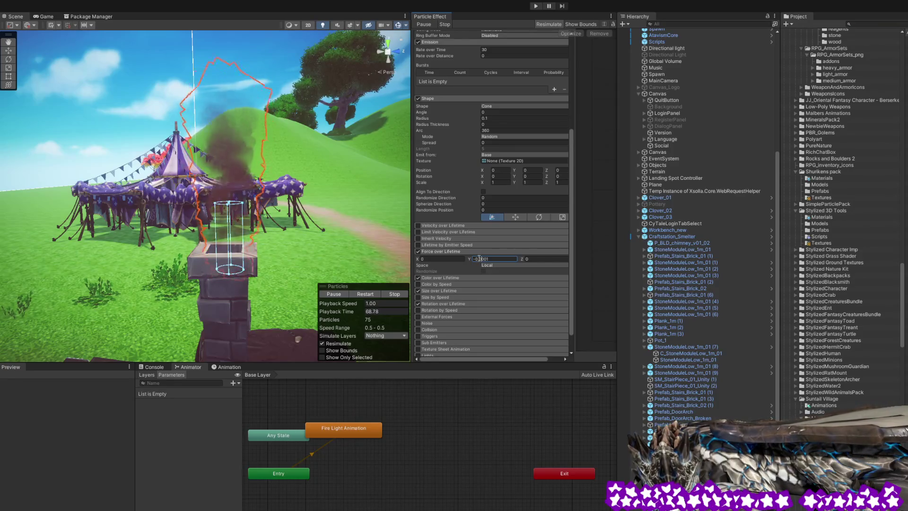
{"action": "type", "text": "-0.5"}
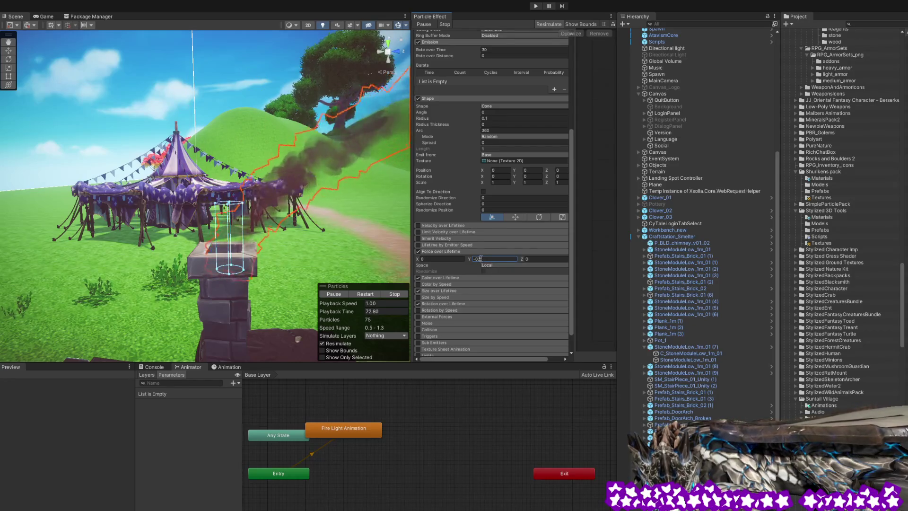
{"action": "left_click", "coordinate": [531, 259]}
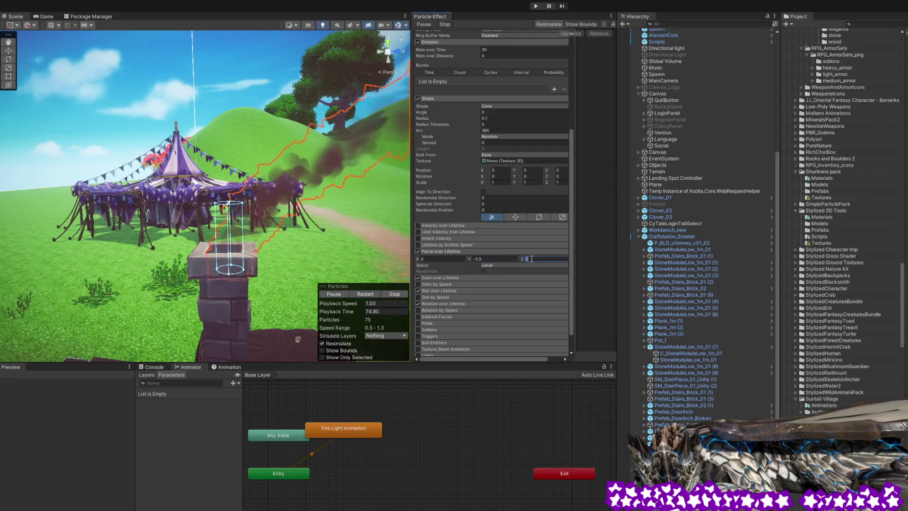
{"action": "type", "text": "1"}
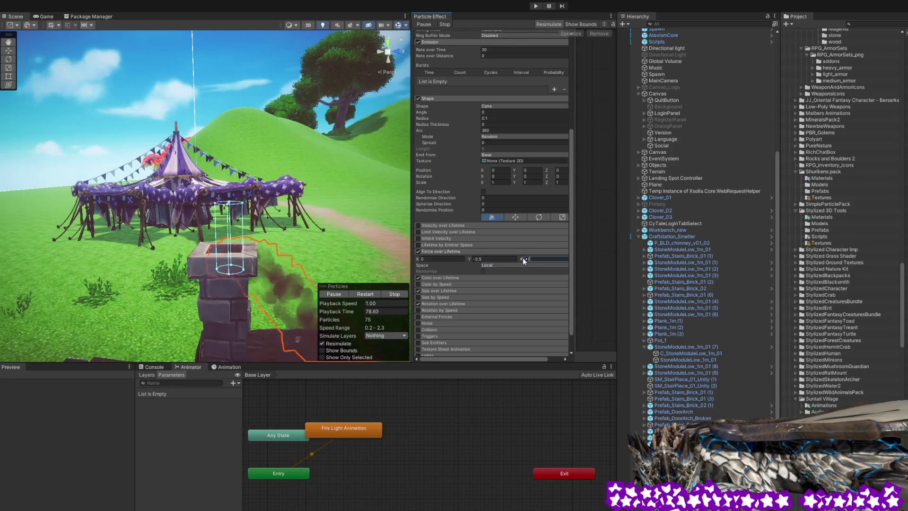
{"action": "left_click", "coordinate": [438, 259]}
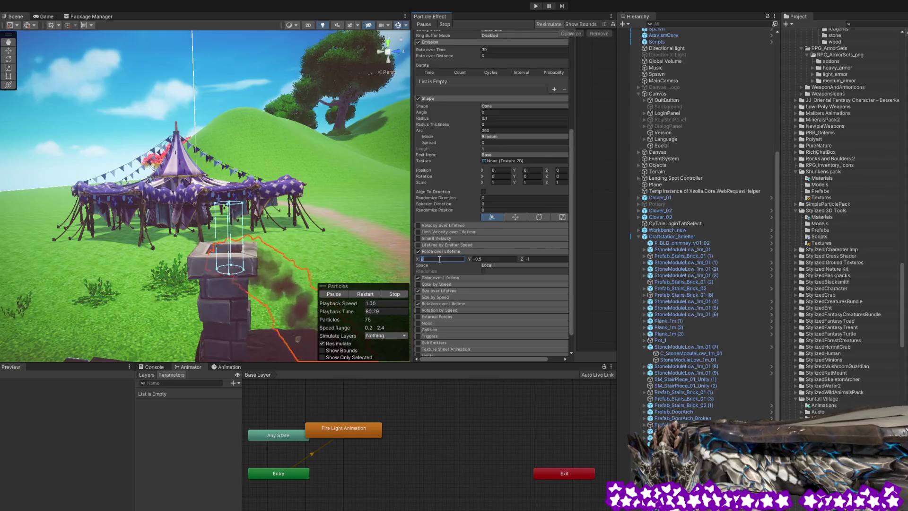
{"action": "type", "text": "-1"}
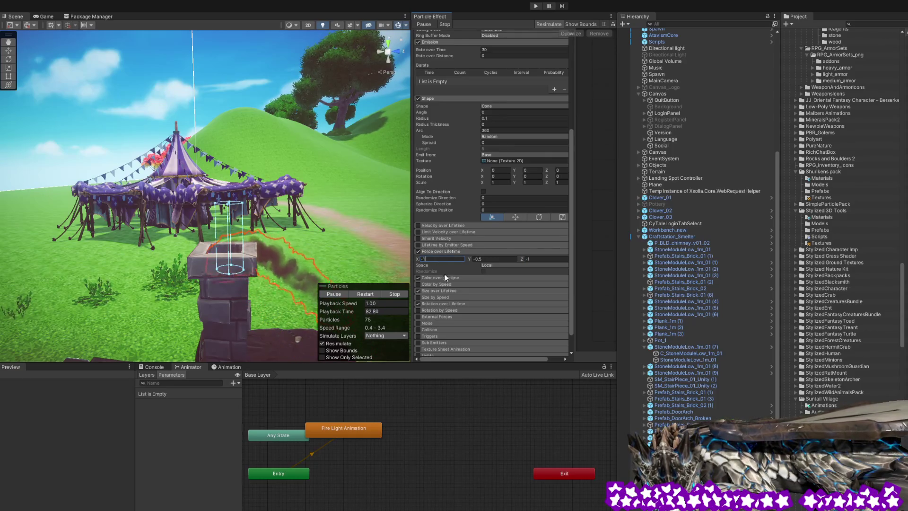
{"action": "left_click", "coordinate": [483, 259]}
{"action": "type", "text": "-1"}
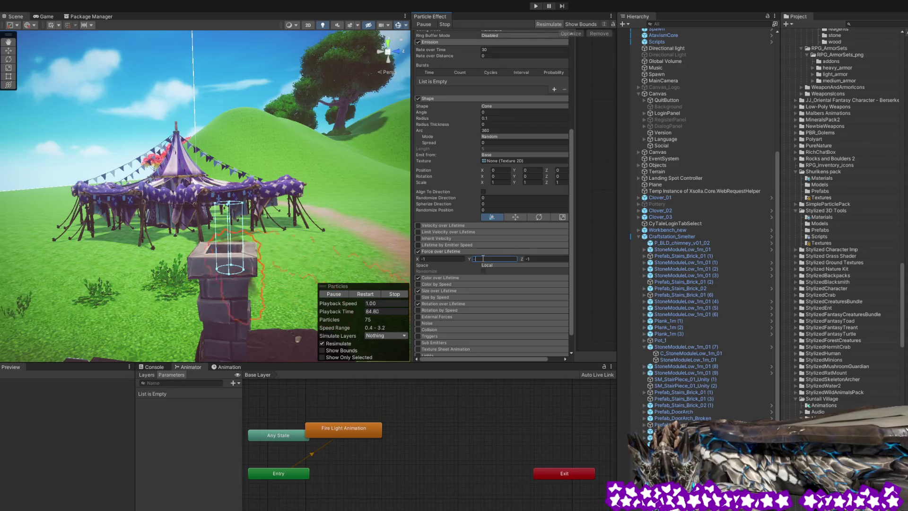
{"action": "mouse_move", "coordinate": [236, 204]}
{"action": "left_mouse_down"}
{"action": "mouse_move", "coordinate": [185, 213]}
{"action": "mouse_move", "coordinate": [189, 203]}
{"action": "left_mouse_up"}
Set Force over Lifetime X to 0, Y to 0 and Z to 0.2.
{"action": "left_click", "coordinate": [447, 259]}
{"action": "type", "text": "0"}
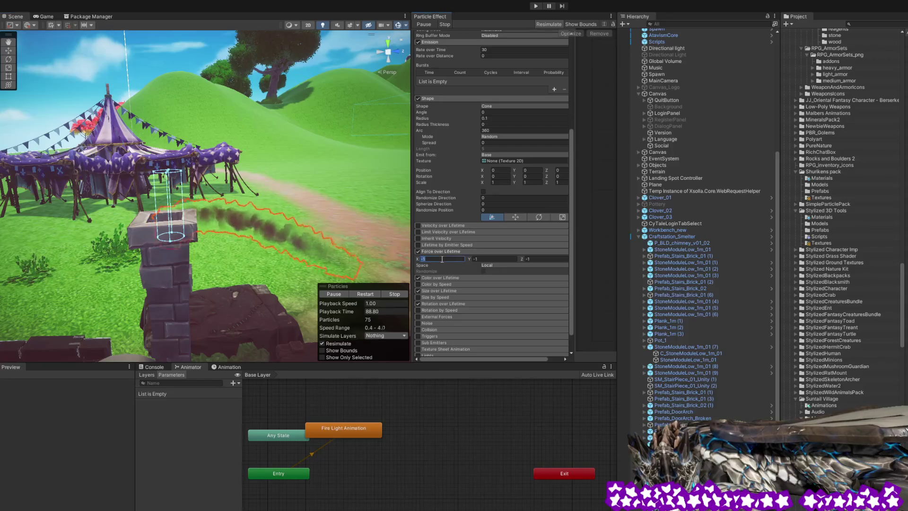
{"action": "key", "text": "Tab"}
{"action": "type", "text": "0"}
{"action": "key", "text": "Tab"}
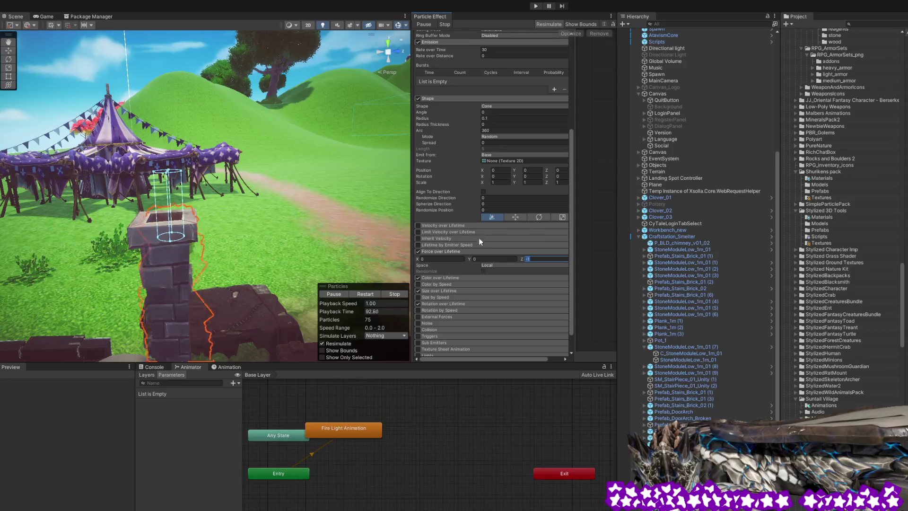
{"action": "left_click", "coordinate": [529, 258]}
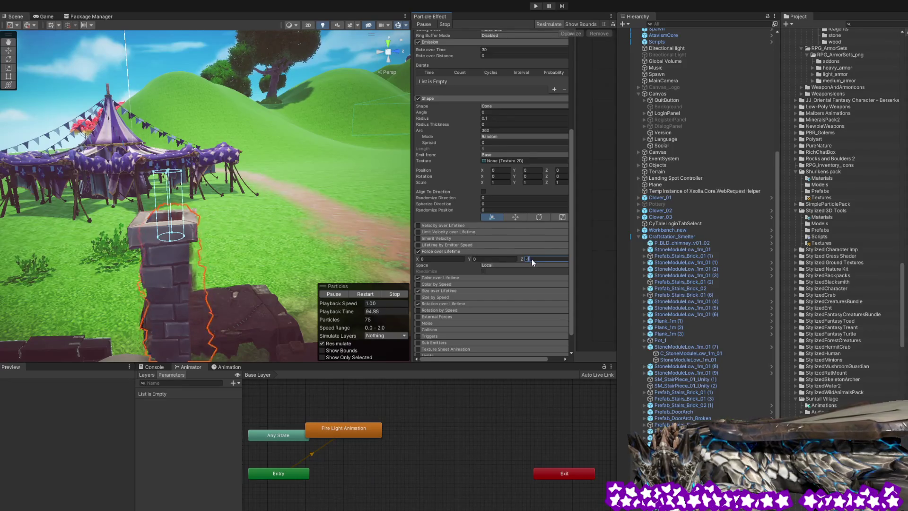
{"action": "key", "text": "BackSpace"}
{"action": "type", "text": "0"}
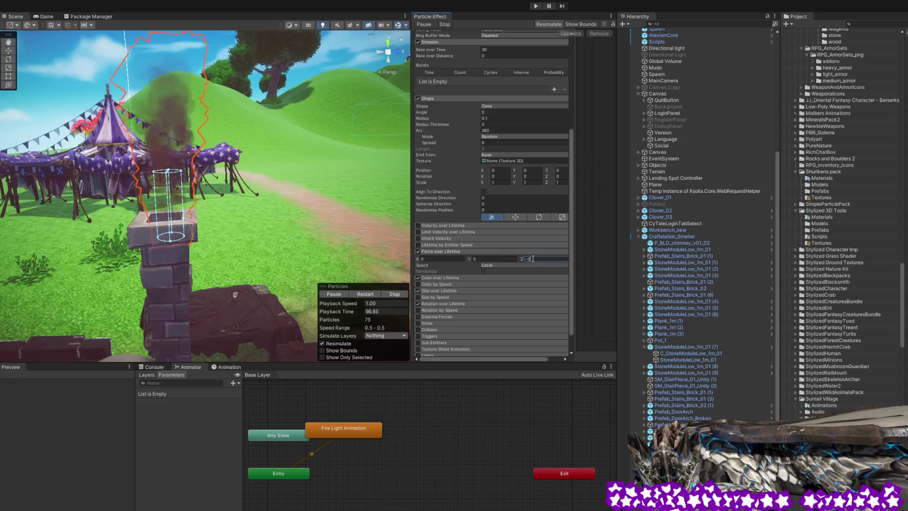
{"action": "type", "text": "."}
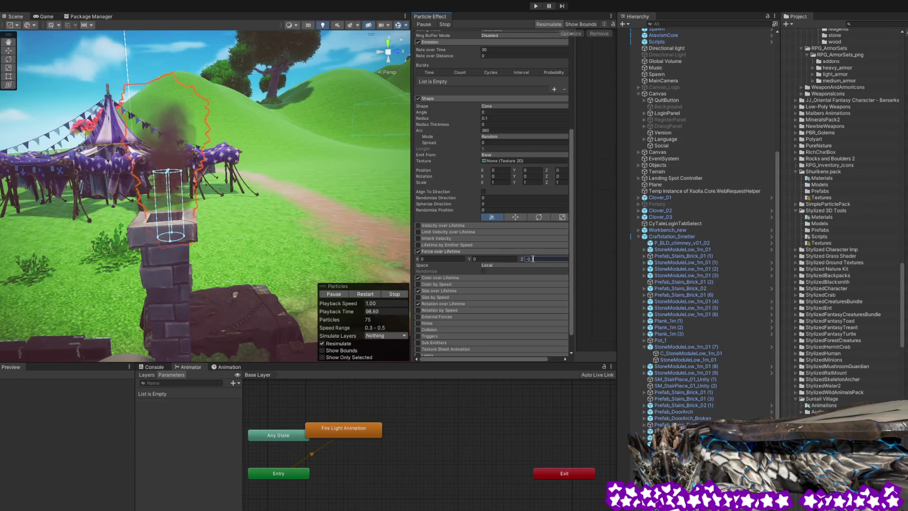
{"action": "type", "text": "2"}
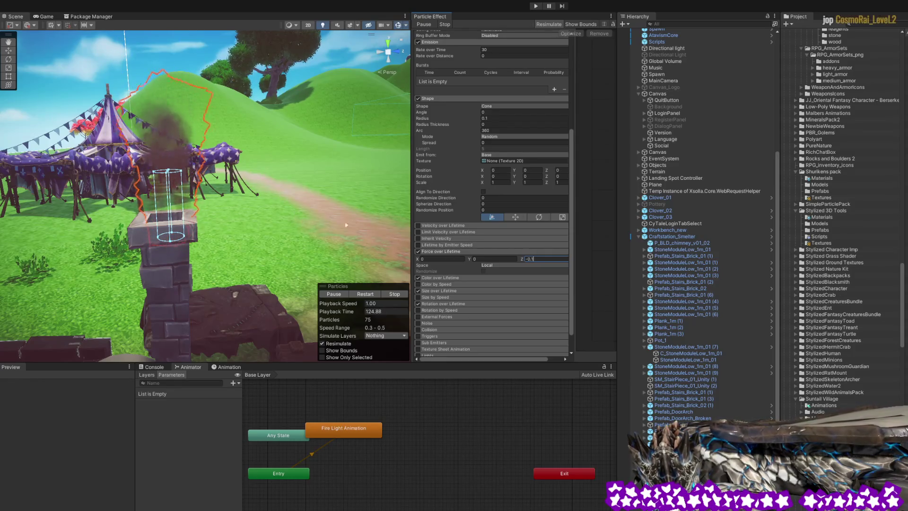
Toggle Force over Lifetime off and on to compare, leaving it enabled with Z 0.2.
{"action": "left_click", "coordinate": [418, 252]}
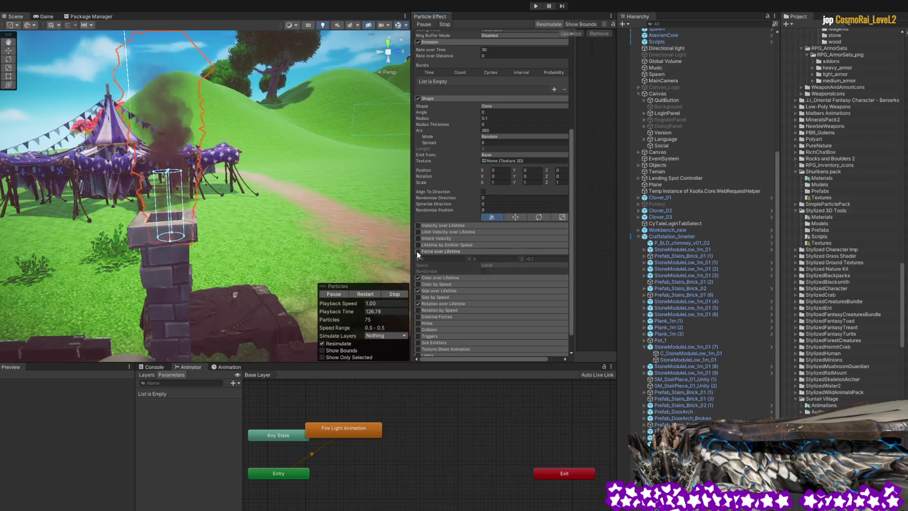
{"action": "left_click", "coordinate": [418, 251]}
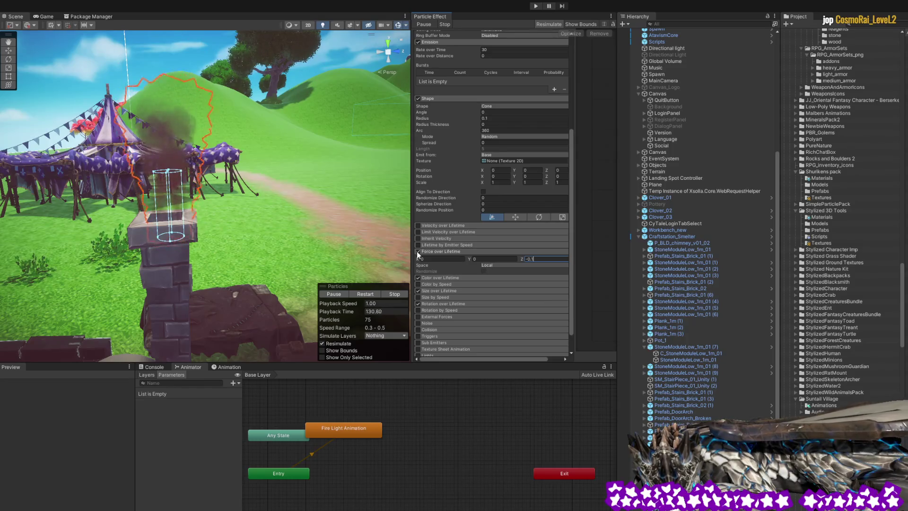
{"action": "left_click", "coordinate": [418, 252]}
{"action": "left_click", "coordinate": [418, 252]}
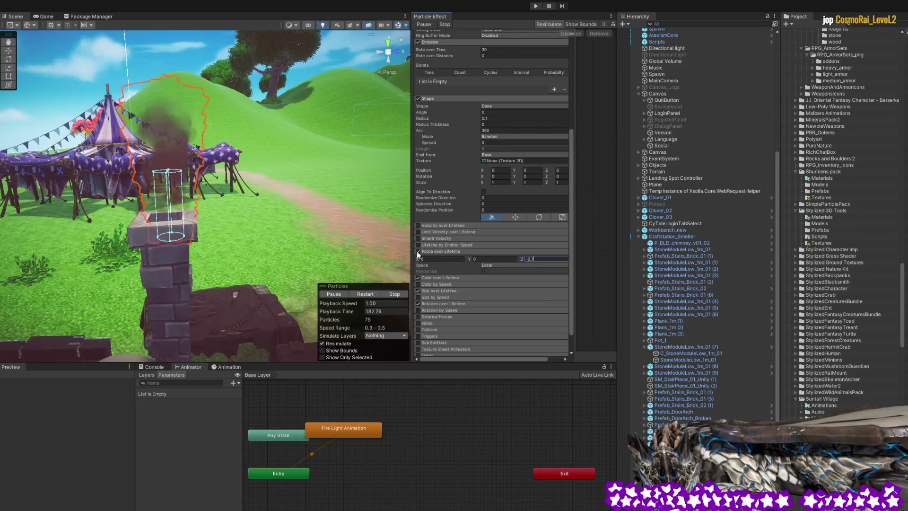
{"action": "left_click", "coordinate": [418, 252]}
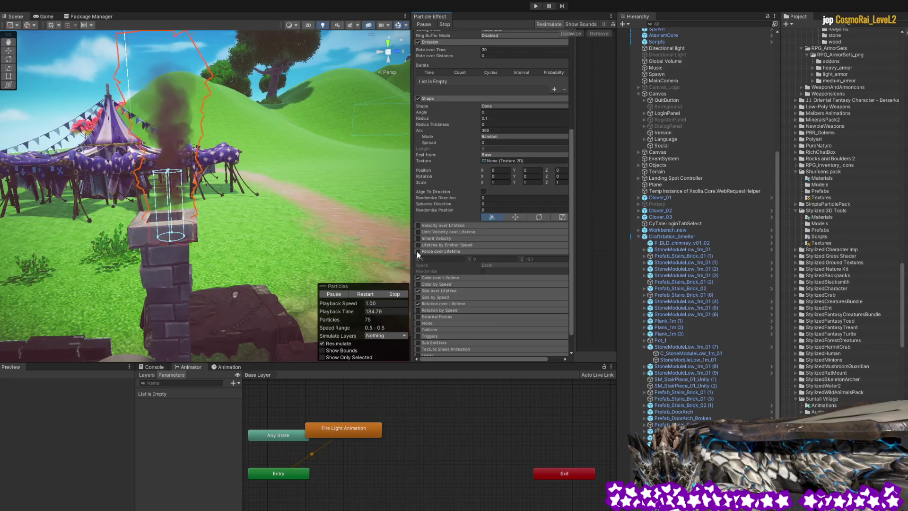
{"action": "left_click", "coordinate": [418, 252]}
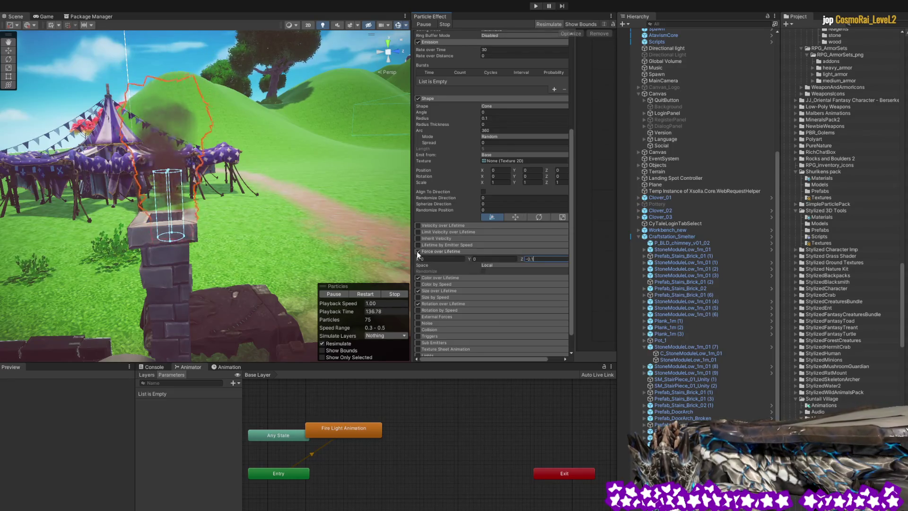
{"action": "scroll", "coordinate": [477, 257], "scroll_direction": "up", "scroll_amount": 5}
{"action": "scroll", "coordinate": [476, 256], "scroll_direction": "up", "scroll_amount": 3}
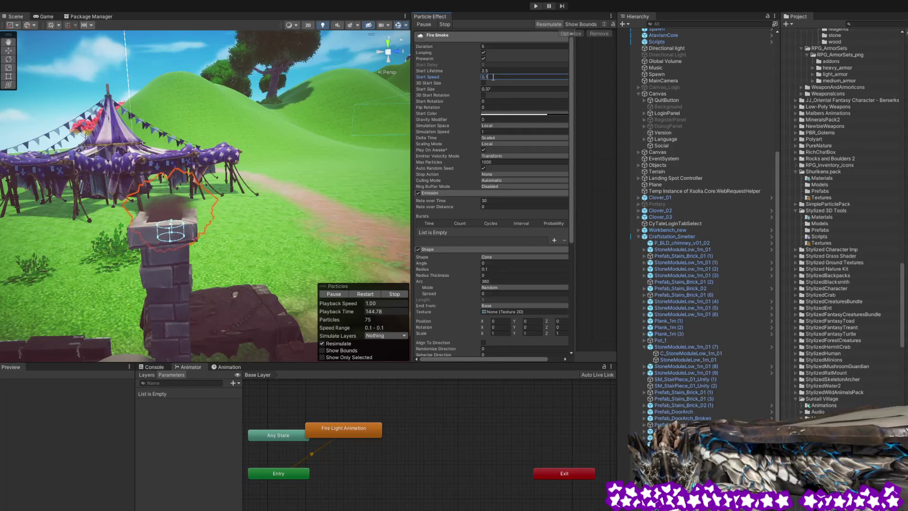
{"action": "scroll", "coordinate": [519, 284], "scroll_direction": "down", "scroll_amount": 3}
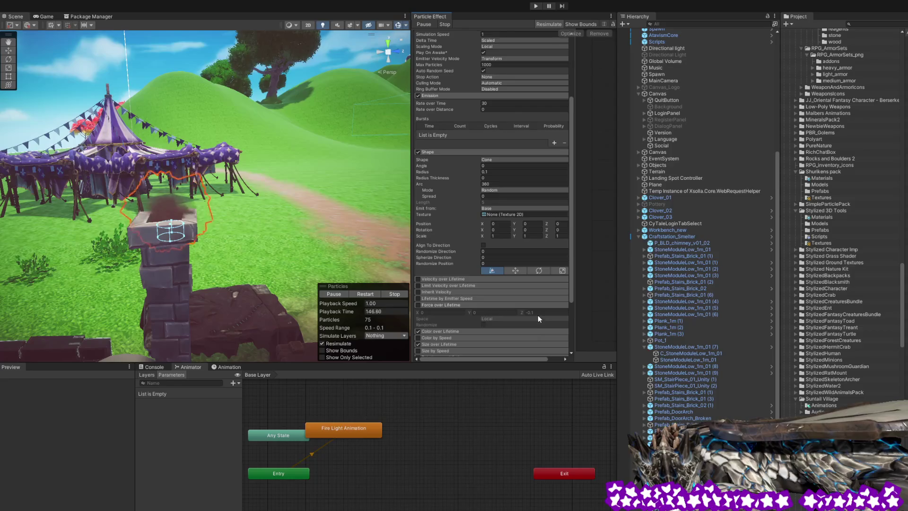
{"action": "left_click", "coordinate": [418, 305]}
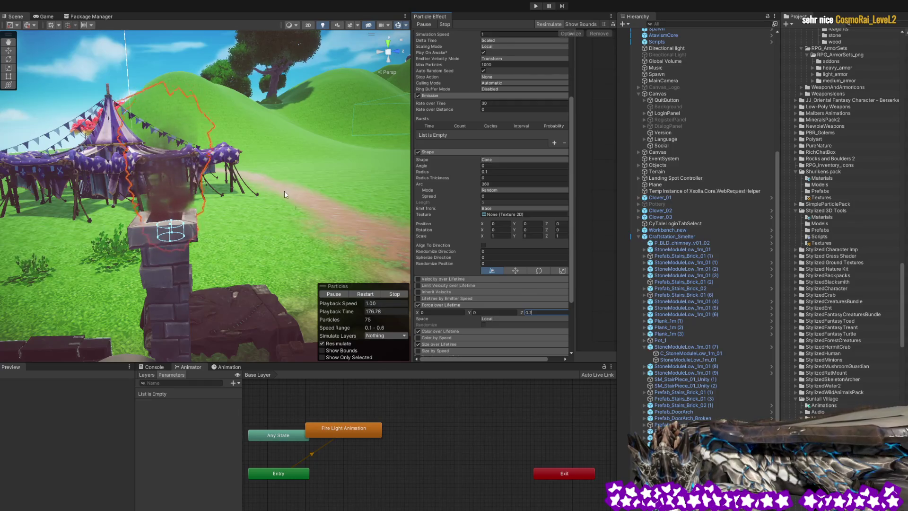
Switch to combined transform handles and orbit around the smoking chimney, clearing the selection.
{"action": "mouse_move", "coordinate": [572, 220]}
{"action": "left_mouse_down"}
{"action": "mouse_move", "coordinate": [578, 141]}
{"action": "mouse_move", "coordinate": [575, 262]}
{"action": "left_mouse_up"}
{"action": "type", "text": "0.2"}
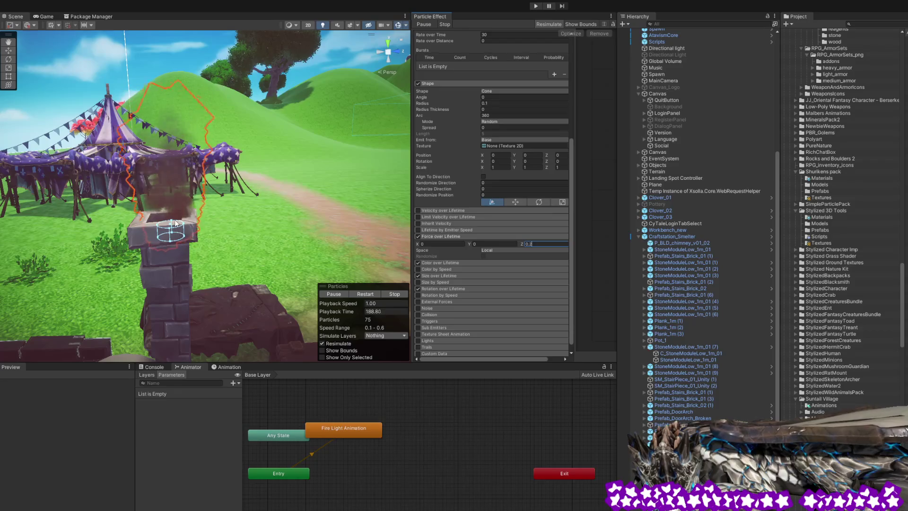
{"action": "left_click", "coordinate": [9, 86]}
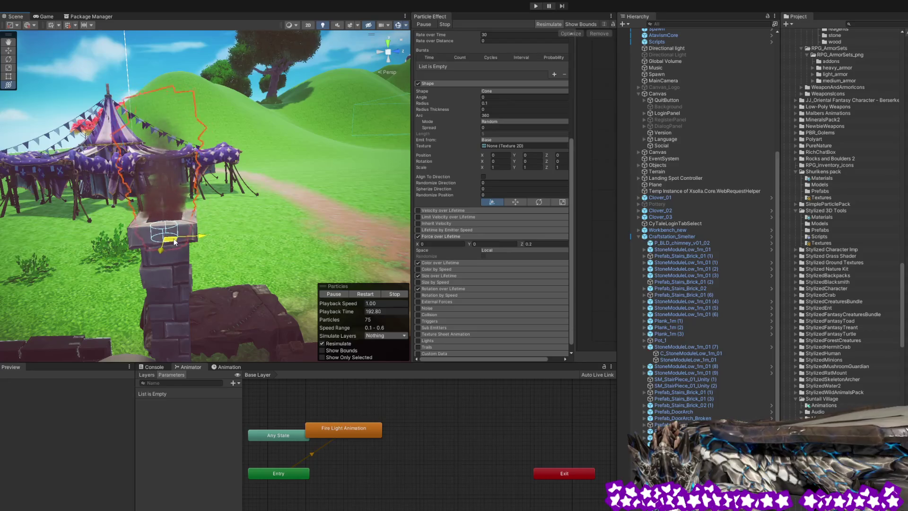
{"action": "mouse_move", "coordinate": [314, 194]}
{"action": "left_mouse_down"}
{"action": "mouse_move", "coordinate": [60, 192]}
{"action": "mouse_move", "coordinate": [184, 206]}
{"action": "left_mouse_up"}
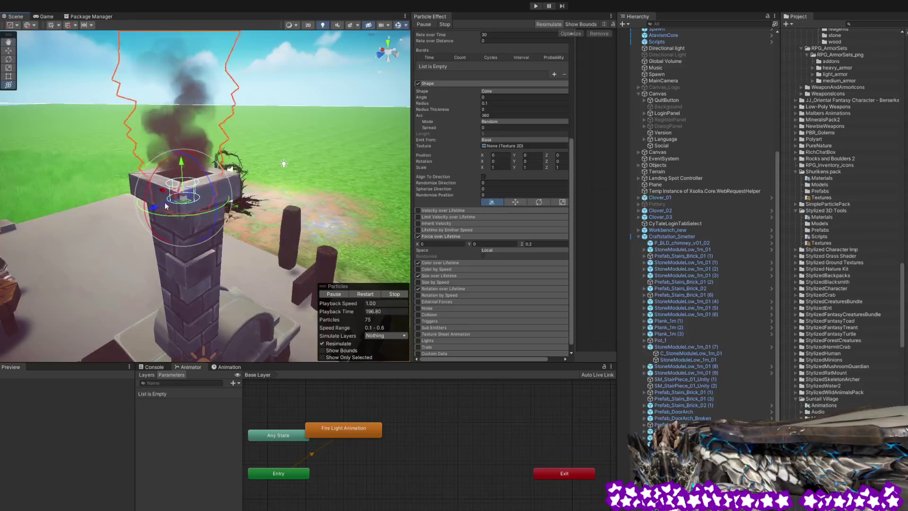
{"action": "mouse_move", "coordinate": [184, 206]}
{"action": "left_mouse_down"}
{"action": "mouse_move", "coordinate": [125, 162]}
{"action": "mouse_move", "coordinate": [394, 159]}
{"action": "mouse_move", "coordinate": [208, 77]}
{"action": "left_mouse_up"}
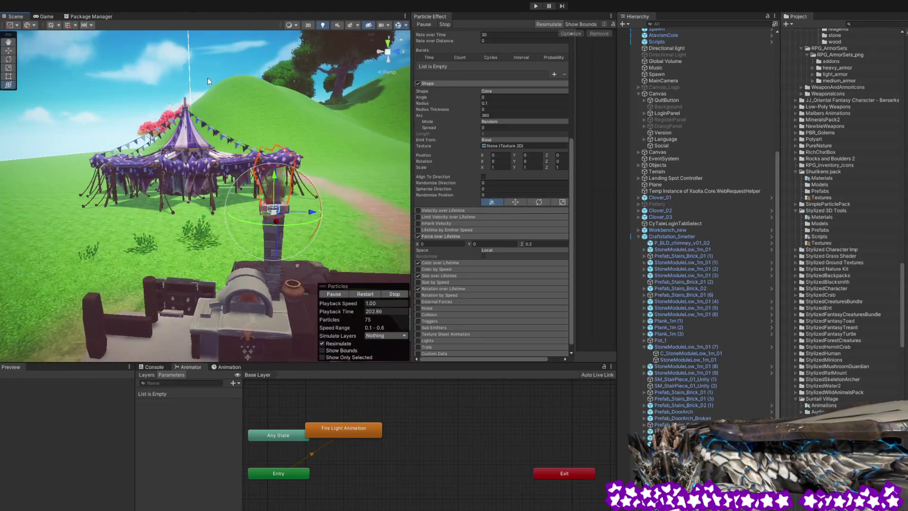
{"action": "left_click", "coordinate": [208, 78]}
{"action": "mouse_move", "coordinate": [199, 125]}
{"action": "left_mouse_down"}
{"action": "mouse_move", "coordinate": [217, 107]}
{"action": "mouse_move", "coordinate": [207, 116]}
{"action": "mouse_move", "coordinate": [238, 188]}
{"action": "left_mouse_up"}
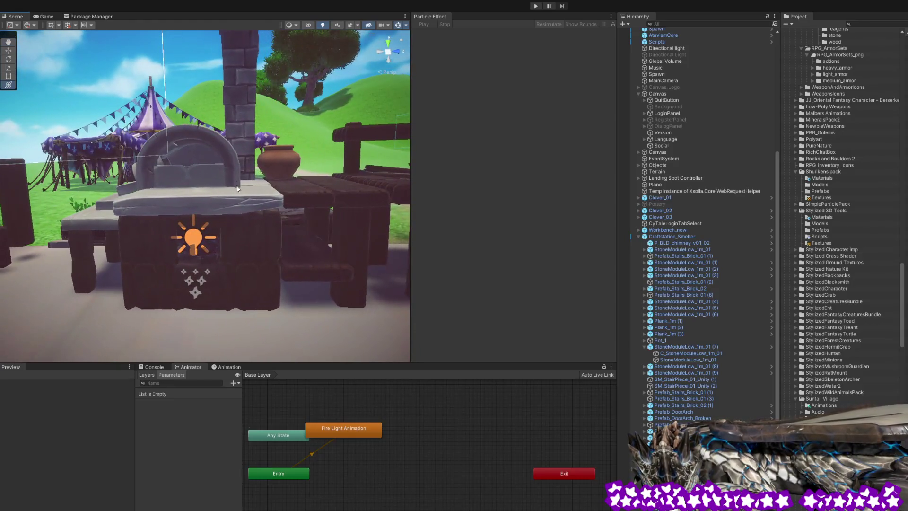
Inspect the furnace fire light, fire effect and chimney smoke while orbiting around the smelter.
{"action": "left_click", "coordinate": [198, 254]}
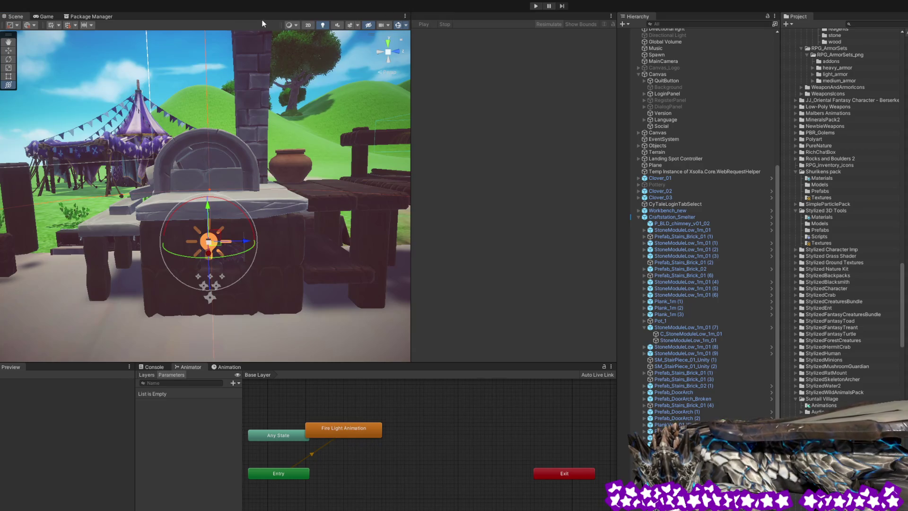
{"action": "left_click", "coordinate": [13, 17]}
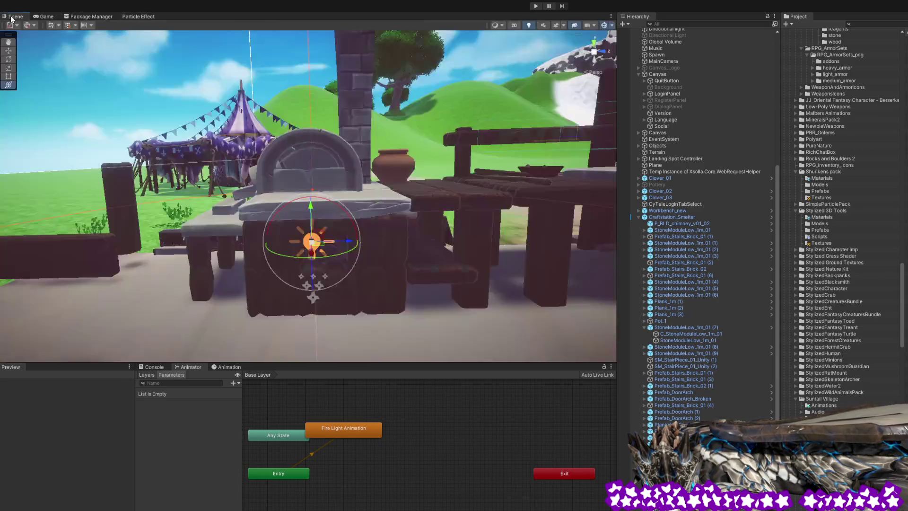
{"action": "left_click", "coordinate": [312, 241]}
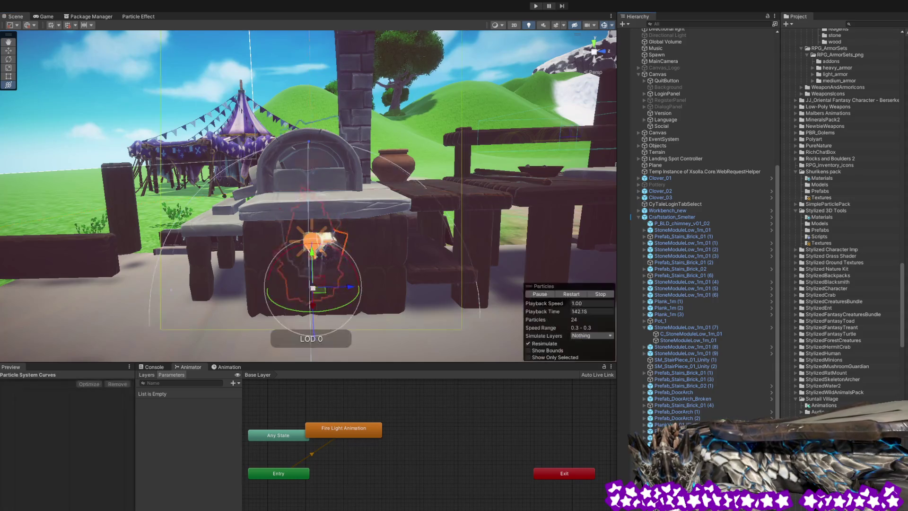
{"action": "left_click_drag", "start_coordinate": [428, 231], "coordinate": [408, 229]}
{"action": "scroll", "coordinate": [407, 229], "scroll_direction": "up", "scroll_amount": 10}
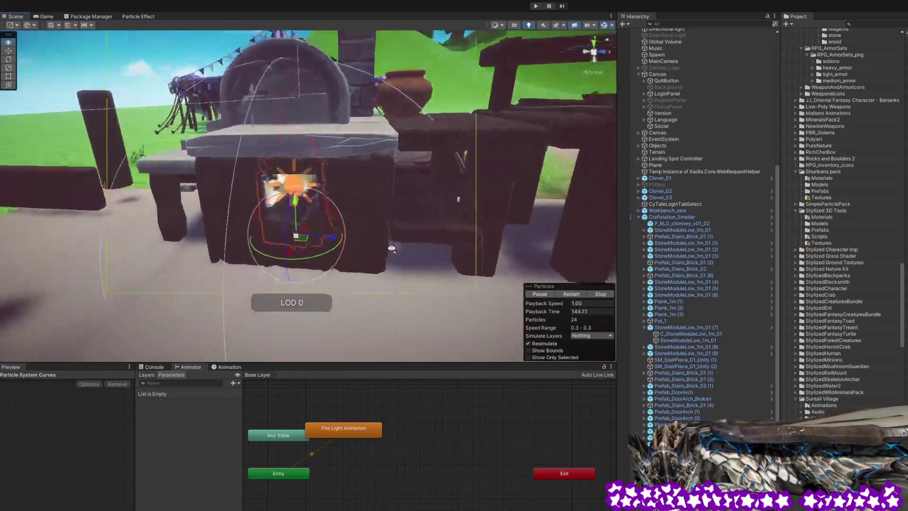
{"action": "scroll", "coordinate": [397, 222], "scroll_direction": "down", "scroll_amount": 8}
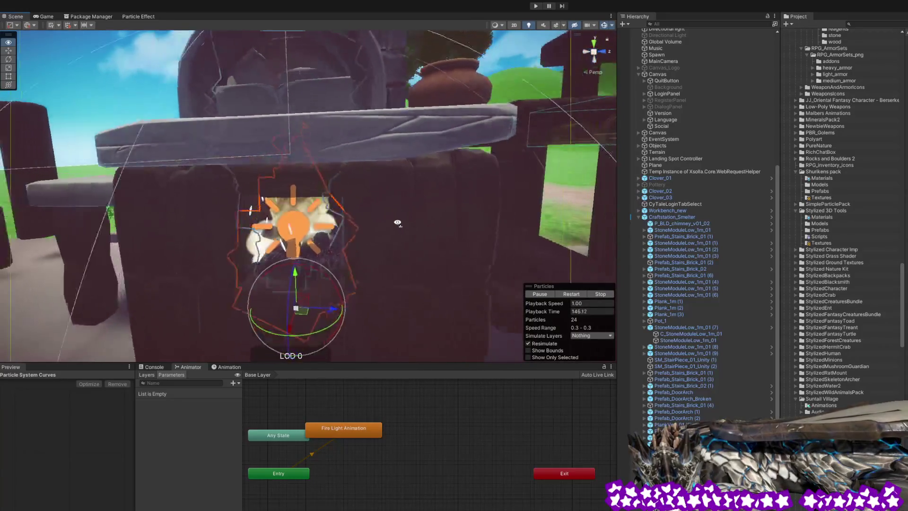
{"action": "scroll", "coordinate": [398, 230], "scroll_direction": "down", "scroll_amount": 10}
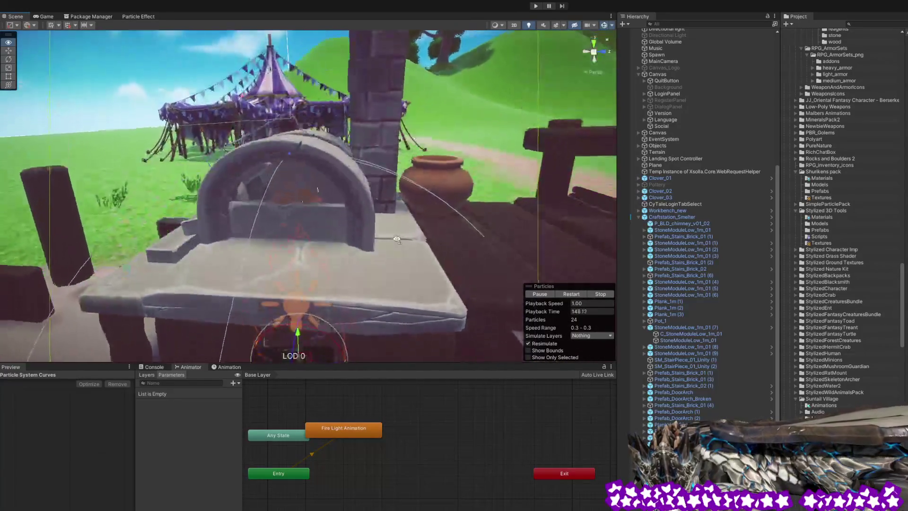
{"action": "mouse_move", "coordinate": [405, 218]}
{"action": "left_mouse_down"}
{"action": "mouse_move", "coordinate": [425, 243]}
{"action": "mouse_move", "coordinate": [468, 239]}
{"action": "mouse_move", "coordinate": [412, 236]}
{"action": "mouse_move", "coordinate": [452, 248]}
{"action": "mouse_move", "coordinate": [418, 210]}
{"action": "left_mouse_up"}
{"action": "left_click", "coordinate": [299, 121]}
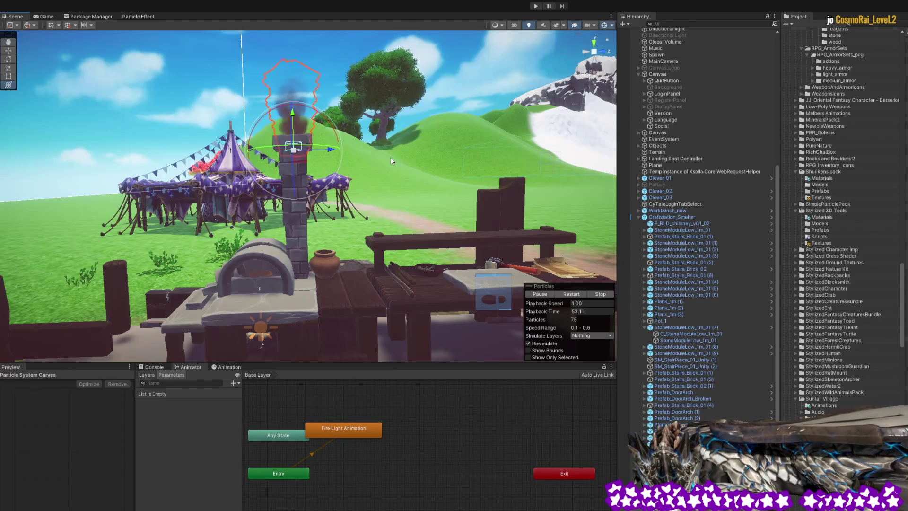
{"action": "left_click_drag", "start_coordinate": [391, 161], "coordinate": [383, 132]}
{"action": "left_click", "coordinate": [368, 126]}
{"action": "mouse_move", "coordinate": [362, 167]}
{"action": "left_mouse_down"}
{"action": "mouse_move", "coordinate": [385, 201]}
{"action": "mouse_move", "coordinate": [289, 184]}
{"action": "mouse_move", "coordinate": [359, 202]}
{"action": "mouse_move", "coordinate": [445, 283]}
{"action": "mouse_move", "coordinate": [503, 285]}
{"action": "mouse_move", "coordinate": [453, 219]}
{"action": "mouse_move", "coordinate": [364, 215]}
{"action": "left_mouse_up"}
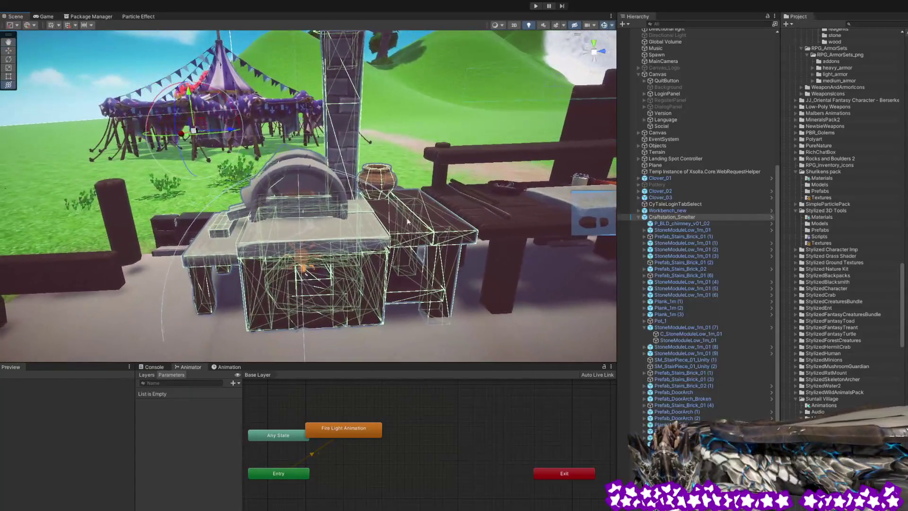
Select Craftstation_Smelter and frame Workbench_new in the Scene view.
{"action": "left_click", "coordinate": [639, 218]}
{"action": "scroll", "coordinate": [638, 218], "scroll_direction": "up", "scroll_amount": 10}
{"action": "double_click", "coordinate": [657, 393]}
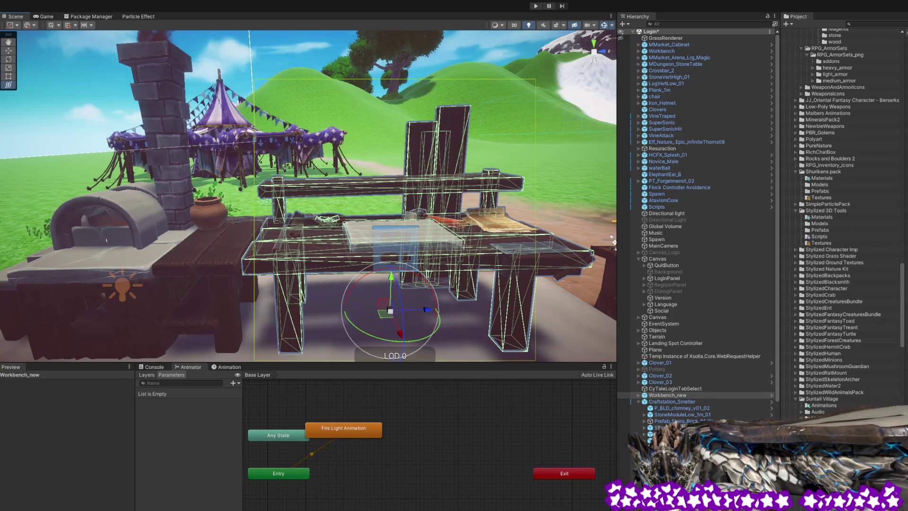
{"action": "scroll", "coordinate": [842, 218], "scroll_direction": "down", "scroll_amount": 10}
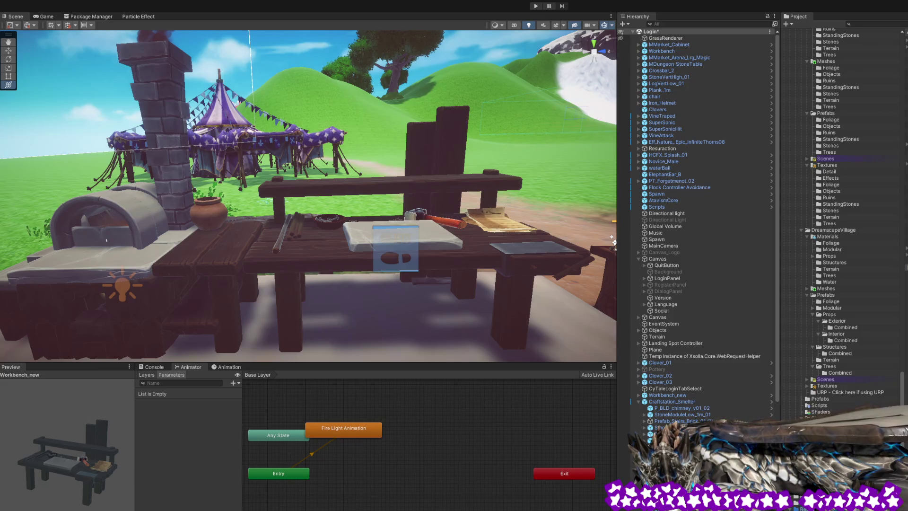
Preview the Workbench, Sawmill, Oakfence, Oakfence2, Craftstation_Smelter and Campfire assets in turn.
{"action": "key", "text": "Up"}
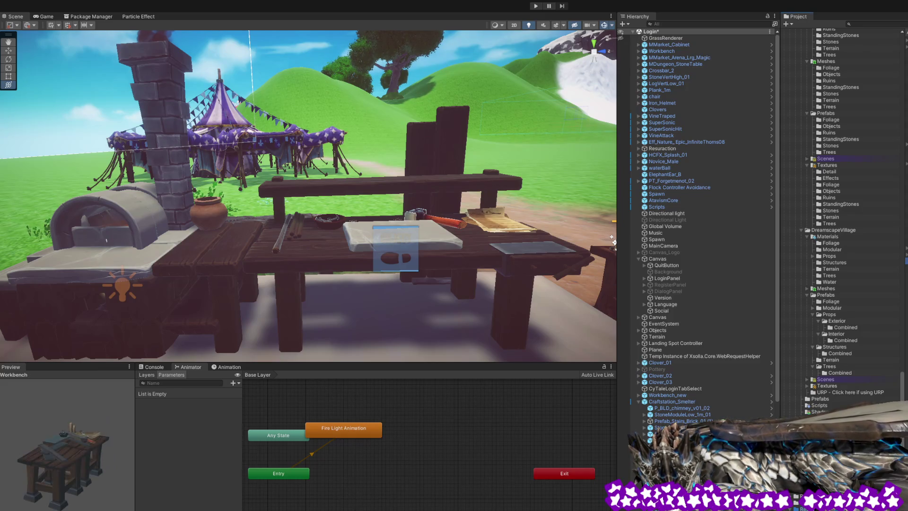
{"action": "key", "text": "Up"}
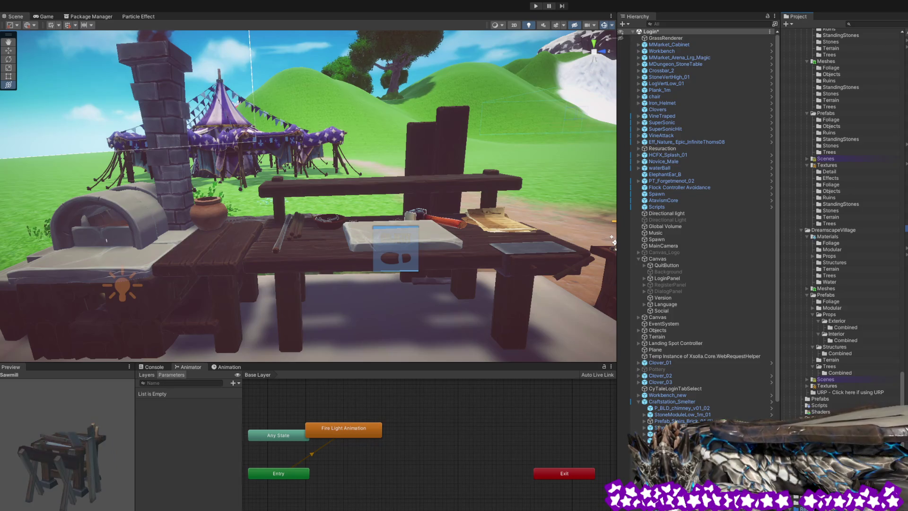
{"action": "mouse_move", "coordinate": [126, 473]}
{"action": "left_mouse_down"}
{"action": "mouse_move", "coordinate": [79, 482]}
{"action": "mouse_move", "coordinate": [166, 475]}
{"action": "mouse_move", "coordinate": [121, 486]}
{"action": "mouse_move", "coordinate": [152, 483]}
{"action": "mouse_move", "coordinate": [126, 478]}
{"action": "left_mouse_up"}
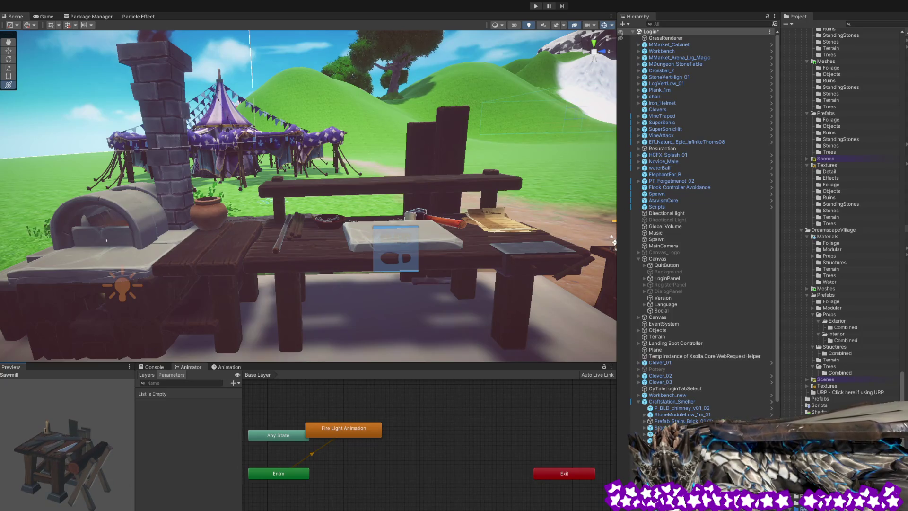
{"action": "key", "text": "Up"}
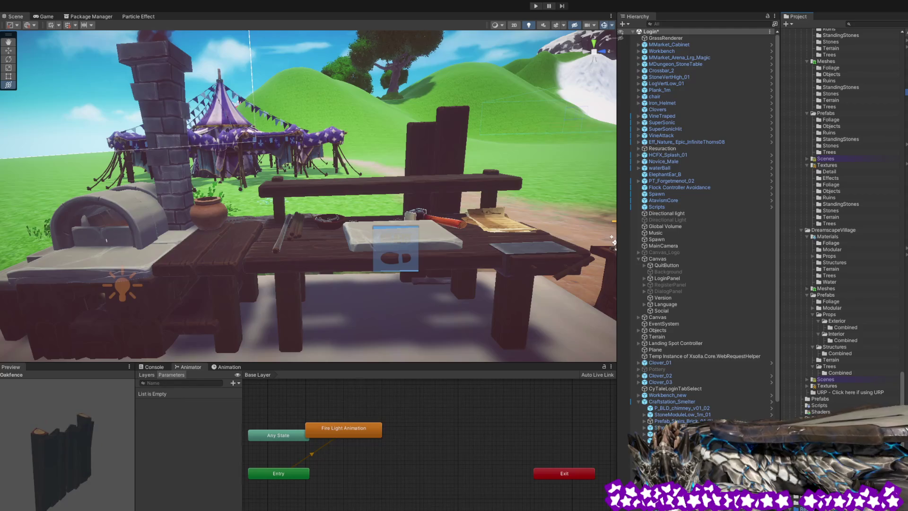
{"action": "key", "text": "Down"}
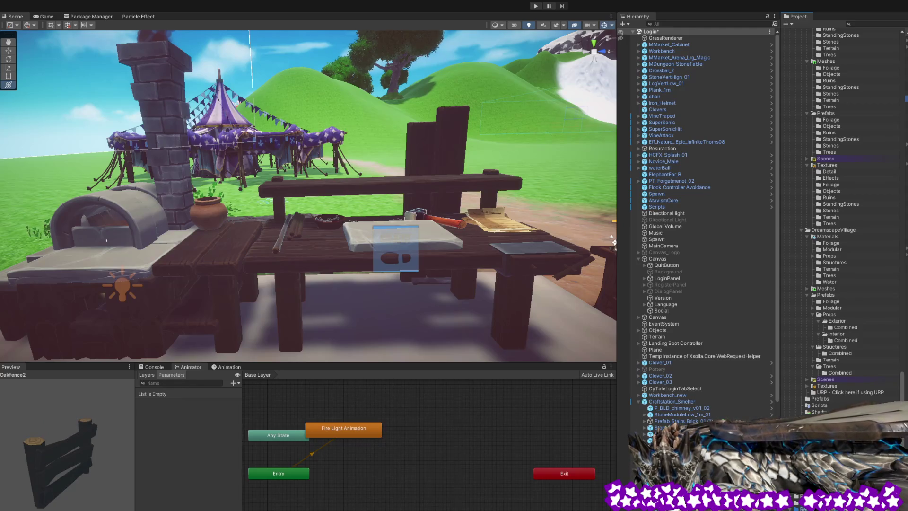
{"action": "key", "text": "Down"}
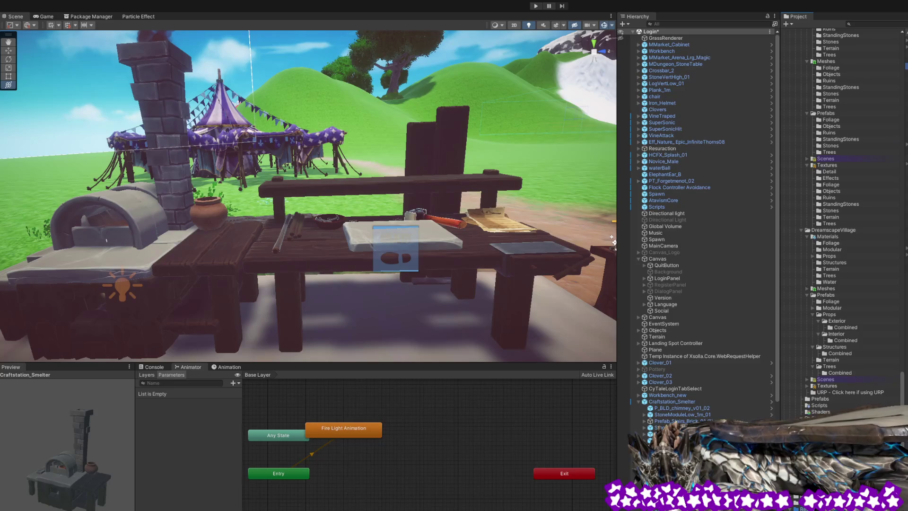
{"action": "key", "text": "Up"}
{"action": "key", "text": "Down"}
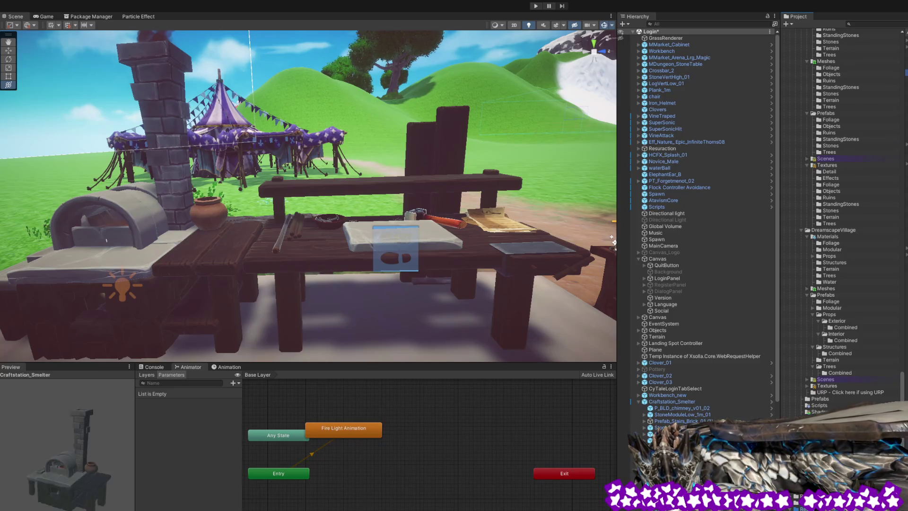
Step on past Bucket02, Stoneplate and Oakfence_xxx to the furnace and rotate its preview to the arch.
{"action": "key", "text": "Down"}
{"action": "key", "text": "Down"}
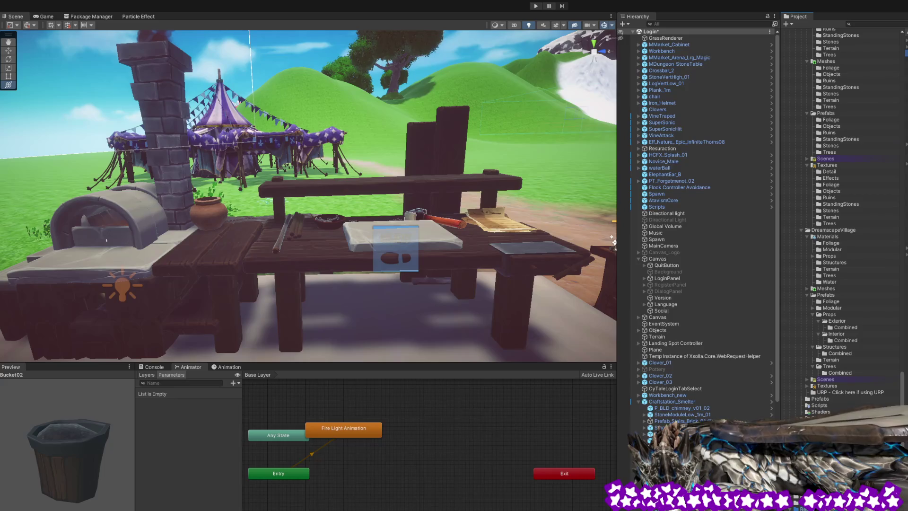
{"action": "key", "text": "Down"}
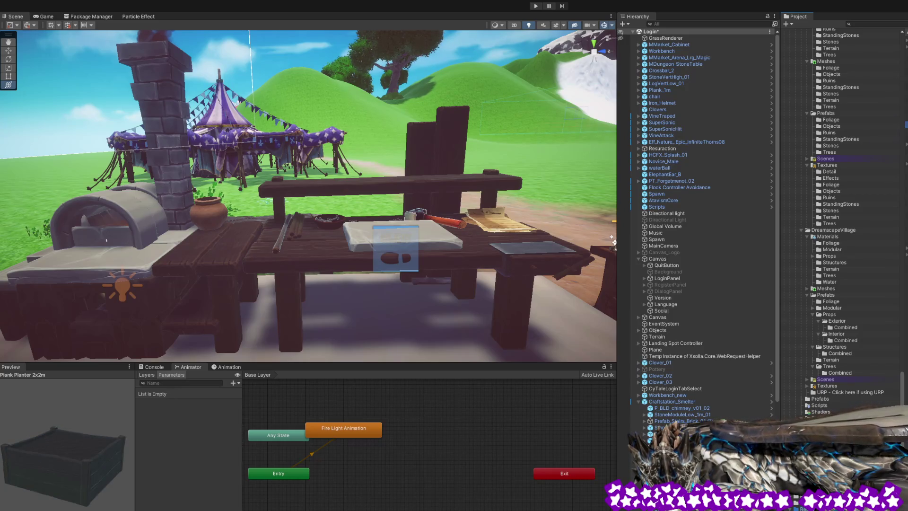
{"action": "key", "text": "Down"}
{"action": "key", "text": "Down"}
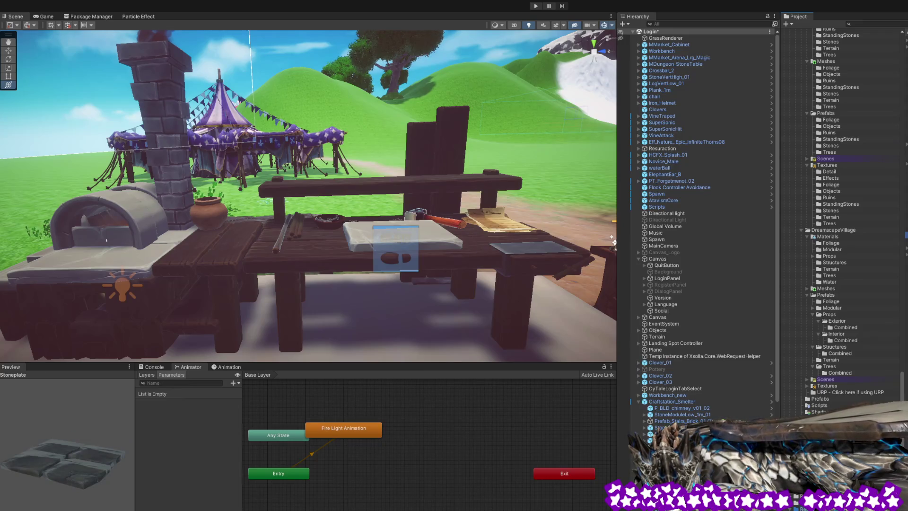
{"action": "key", "text": "Down"}
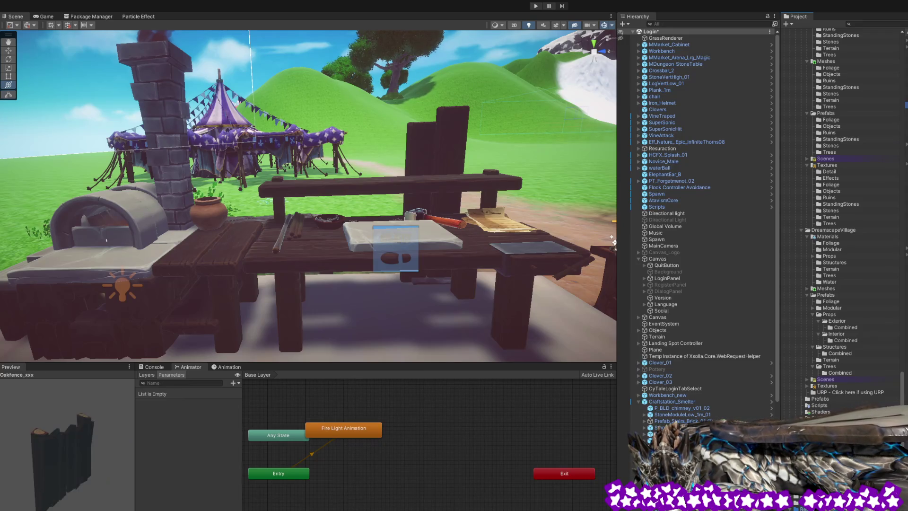
{"action": "key", "text": "Down"}
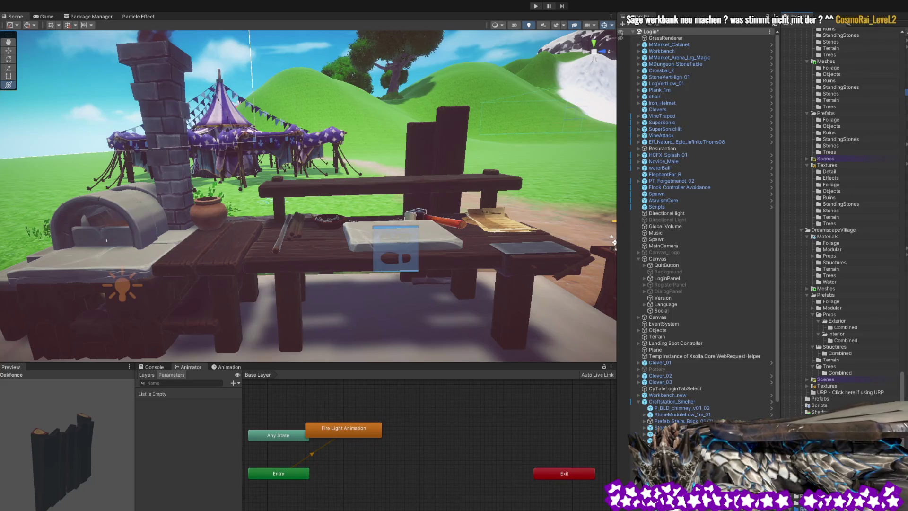
{"action": "key", "text": "Down"}
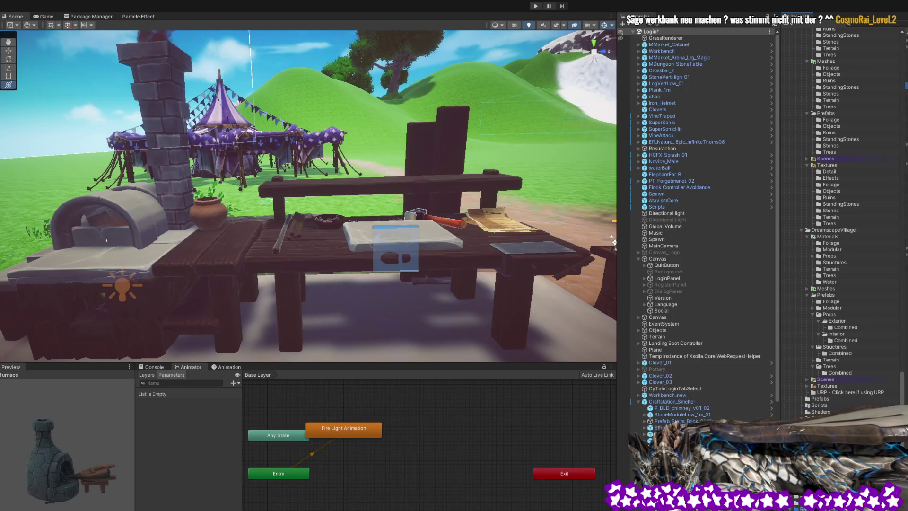
{"action": "mouse_move", "coordinate": [101, 473]}
{"action": "left_mouse_down"}
{"action": "mouse_move", "coordinate": [31, 478]}
{"action": "mouse_move", "coordinate": [28, 469]}
{"action": "mouse_move", "coordinate": [101, 480]}
{"action": "mouse_move", "coordinate": [97, 486]}
{"action": "left_mouse_up"}
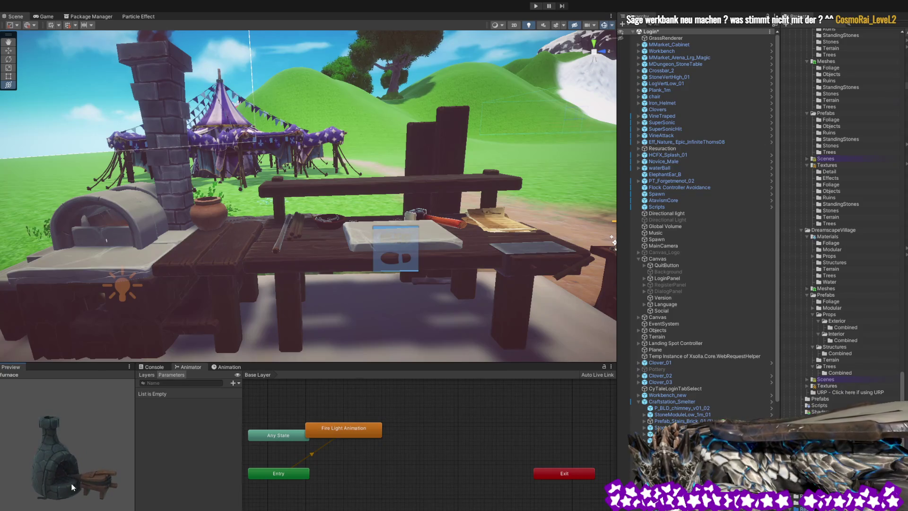
{"action": "left_click_drag", "start_coordinate": [427, 250], "coordinate": [476, 262]}
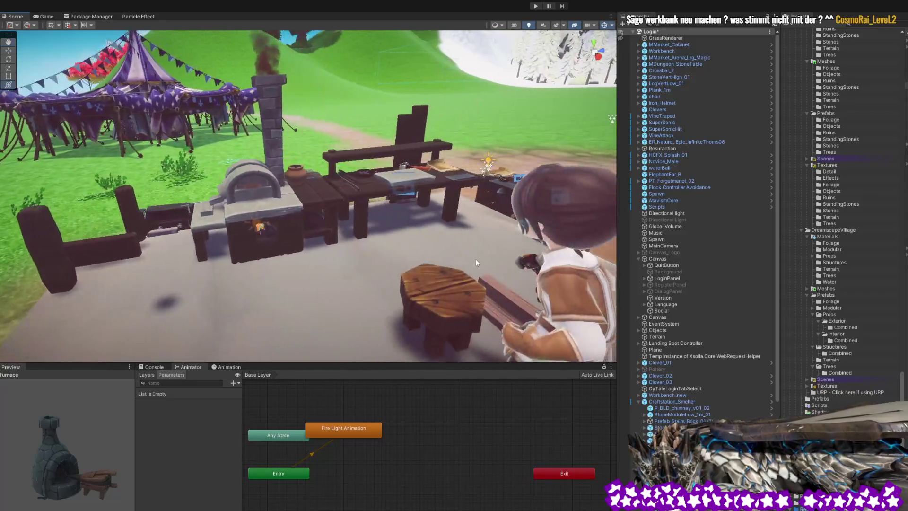
Drag the furnace prefab into the scene and frame it with F.
{"action": "mouse_move", "coordinate": [833, 426]}
{"action": "left_mouse_down"}
{"action": "mouse_move", "coordinate": [591, 190]}
{"action": "mouse_move", "coordinate": [237, 283]}
{"action": "mouse_move", "coordinate": [153, 338]}
{"action": "mouse_move", "coordinate": [142, 331]}
{"action": "left_mouse_up"}
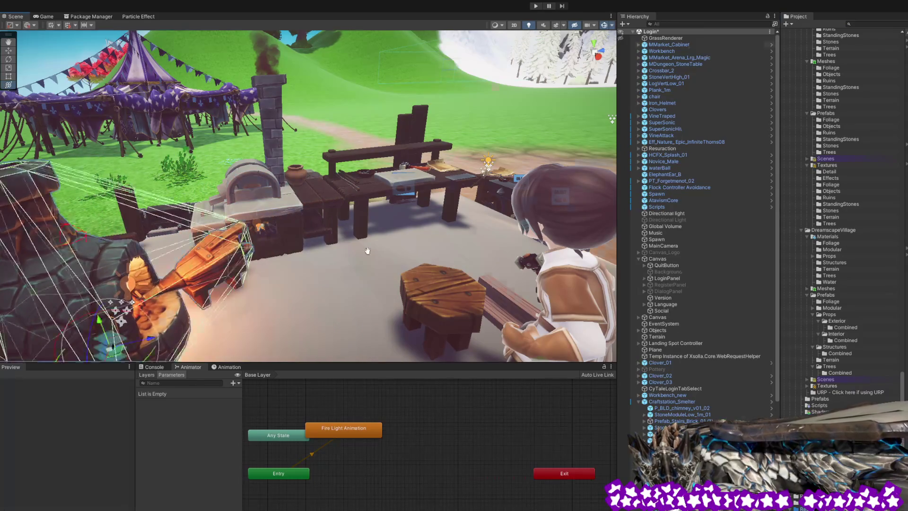
{"action": "key", "text": "f"}
{"action": "mouse_move", "coordinate": [242, 253]}
{"action": "left_mouse_down"}
{"action": "mouse_move", "coordinate": [258, 260]}
{"action": "mouse_move", "coordinate": [202, 224]}
{"action": "mouse_move", "coordinate": [354, 278]}
{"action": "left_mouse_up"}
{"action": "mouse_move", "coordinate": [304, 299]}
{"action": "left_mouse_down"}
{"action": "mouse_move", "coordinate": [175, 242]}
{"action": "mouse_move", "coordinate": [323, 246]}
{"action": "mouse_move", "coordinate": [285, 238]}
{"action": "left_mouse_up"}
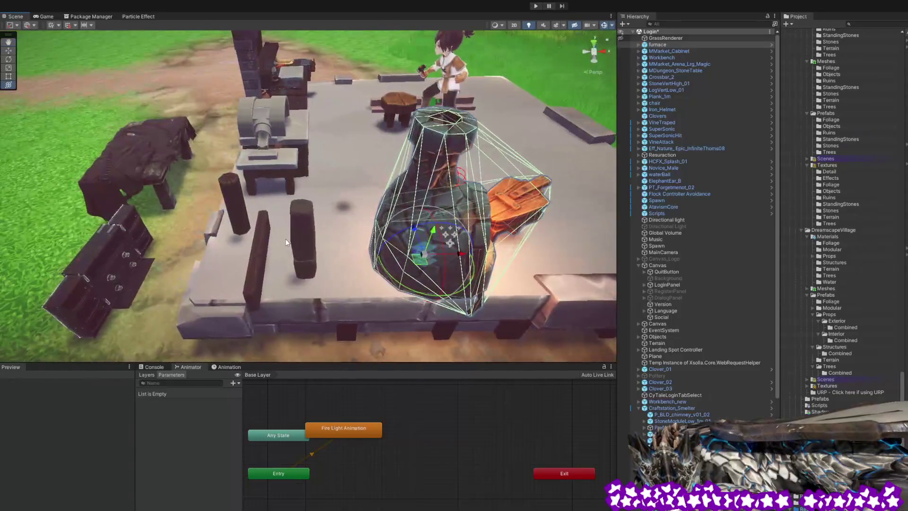
Delete the stray stone post, wooden plank and log post, then slide the furnace left across the platform.
{"action": "left_click", "coordinate": [296, 243]}
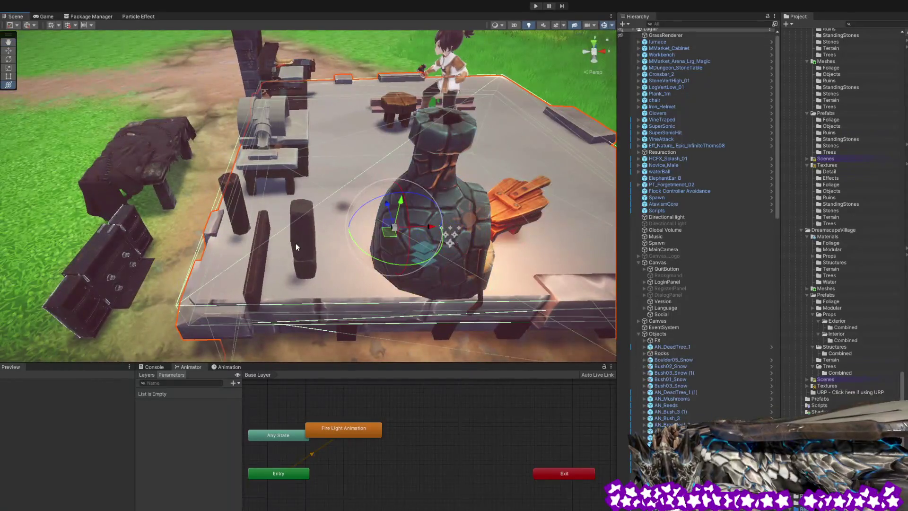
{"action": "key", "text": "Delete"}
{"action": "left_click", "coordinate": [252, 273]}
{"action": "key", "text": "Delete"}
{"action": "left_click", "coordinate": [231, 205]}
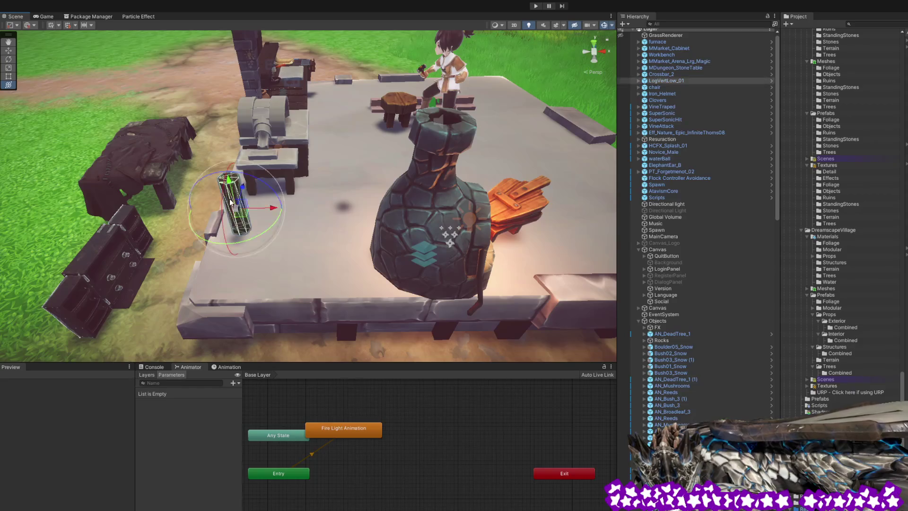
{"action": "key", "text": "Delete"}
{"action": "left_click", "coordinate": [462, 278]}
{"action": "mouse_move", "coordinate": [416, 258]}
{"action": "left_mouse_down"}
{"action": "mouse_move", "coordinate": [252, 256]}
{"action": "mouse_move", "coordinate": [437, 156]}
{"action": "mouse_move", "coordinate": [279, 126]}
{"action": "left_mouse_up"}
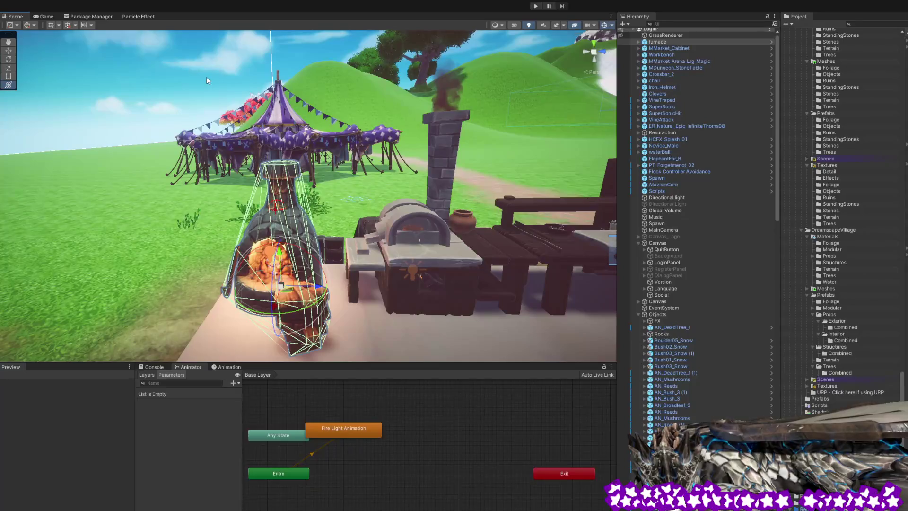
{"action": "left_click", "coordinate": [218, 99]}
{"action": "mouse_move", "coordinate": [330, 231]}
{"action": "left_mouse_down"}
{"action": "mouse_move", "coordinate": [412, 266]}
{"action": "mouse_move", "coordinate": [329, 257]}
{"action": "mouse_move", "coordinate": [354, 231]}
{"action": "mouse_move", "coordinate": [334, 249]}
{"action": "mouse_move", "coordinate": [381, 243]}
{"action": "left_mouse_up"}
{"action": "left_click", "coordinate": [239, 300]}
{"action": "left_click_drag", "start_coordinate": [451, 235], "coordinate": [406, 301]}
{"action": "left_click", "coordinate": [313, 239]}
{"action": "mouse_move", "coordinate": [312, 239]}
{"action": "left_mouse_down"}
{"action": "mouse_move", "coordinate": [371, 226]}
{"action": "mouse_move", "coordinate": [306, 213]}
{"action": "mouse_move", "coordinate": [395, 196]}
{"action": "mouse_move", "coordinate": [377, 204]}
{"action": "mouse_move", "coordinate": [378, 177]}
{"action": "mouse_move", "coordinate": [368, 193]}
{"action": "left_mouse_up"}
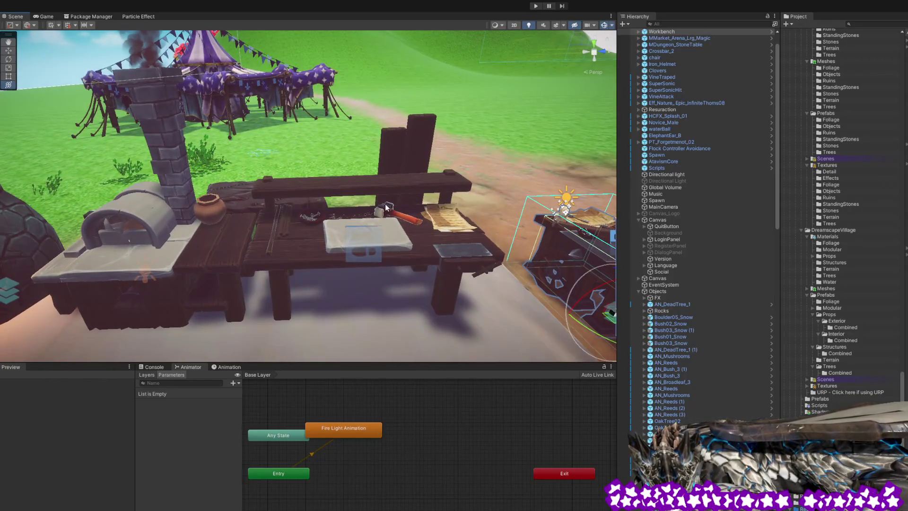
{"action": "left_click", "coordinate": [307, 254]}
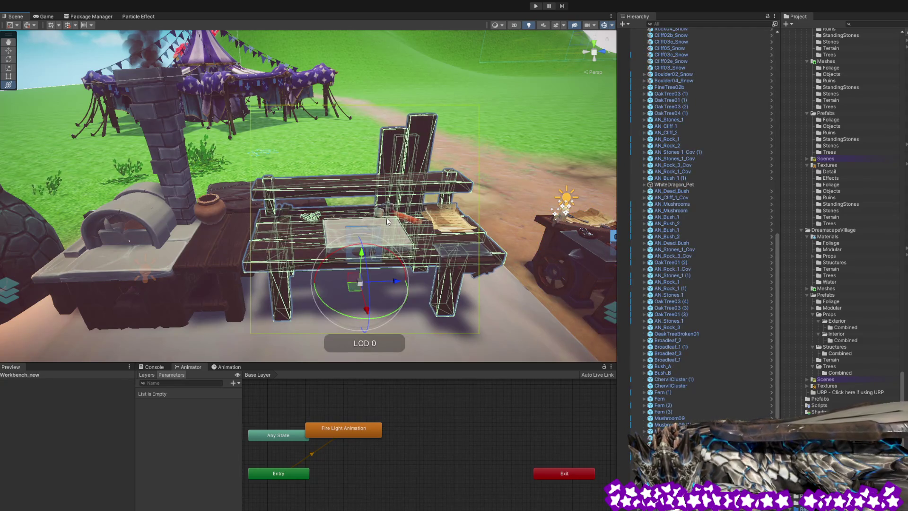
{"action": "mouse_move", "coordinate": [384, 267]}
{"action": "left_mouse_down"}
{"action": "mouse_move", "coordinate": [363, 255]}
{"action": "mouse_move", "coordinate": [437, 228]}
{"action": "left_mouse_up"}
{"action": "mouse_move", "coordinate": [331, 231]}
{"action": "left_mouse_down"}
{"action": "mouse_move", "coordinate": [411, 259]}
{"action": "mouse_move", "coordinate": [193, 214]}
{"action": "left_mouse_up"}
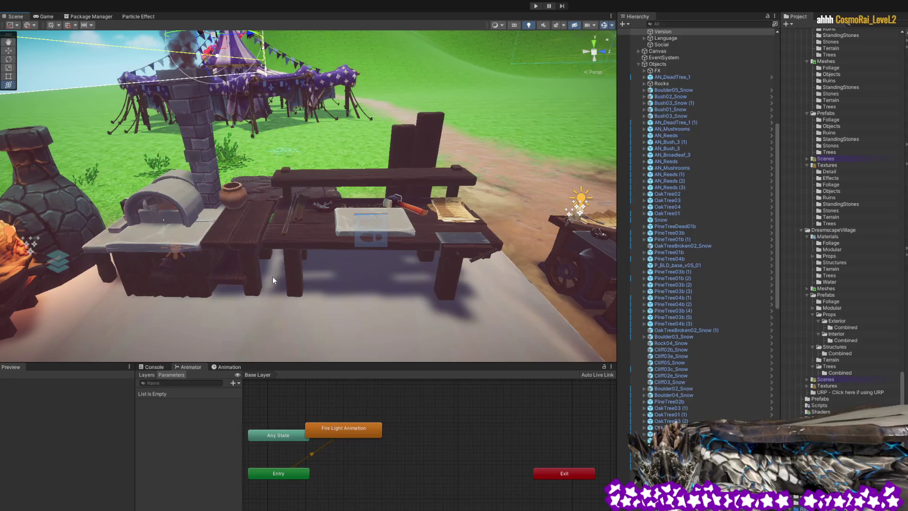
{"action": "mouse_move", "coordinate": [272, 277]}
{"action": "left_mouse_down"}
{"action": "mouse_move", "coordinate": [337, 198]}
{"action": "mouse_move", "coordinate": [342, 263]}
{"action": "mouse_move", "coordinate": [388, 263]}
{"action": "mouse_move", "coordinate": [272, 251]}
{"action": "mouse_move", "coordinate": [400, 236]}
{"action": "mouse_move", "coordinate": [362, 245]}
{"action": "mouse_move", "coordinate": [353, 215]}
{"action": "mouse_move", "coordinate": [357, 235]}
{"action": "left_mouse_up"}
Select the oven-chimney-table group, the second table and the workbench to inspect them.
{"action": "left_click", "coordinate": [278, 304]}
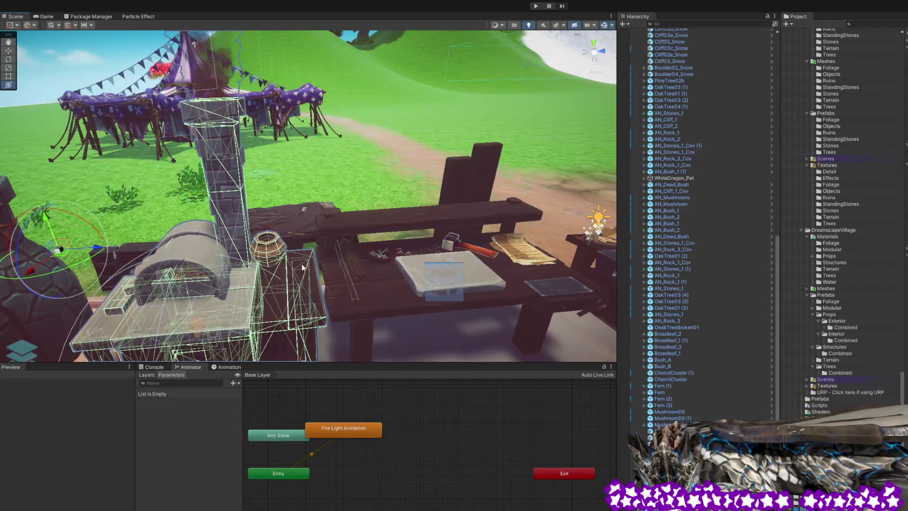
{"action": "mouse_move", "coordinate": [399, 285]}
{"action": "left_mouse_down"}
{"action": "mouse_move", "coordinate": [484, 250]}
{"action": "mouse_move", "coordinate": [466, 262]}
{"action": "mouse_move", "coordinate": [442, 248]}
{"action": "left_mouse_up"}
{"action": "left_click", "coordinate": [466, 282]}
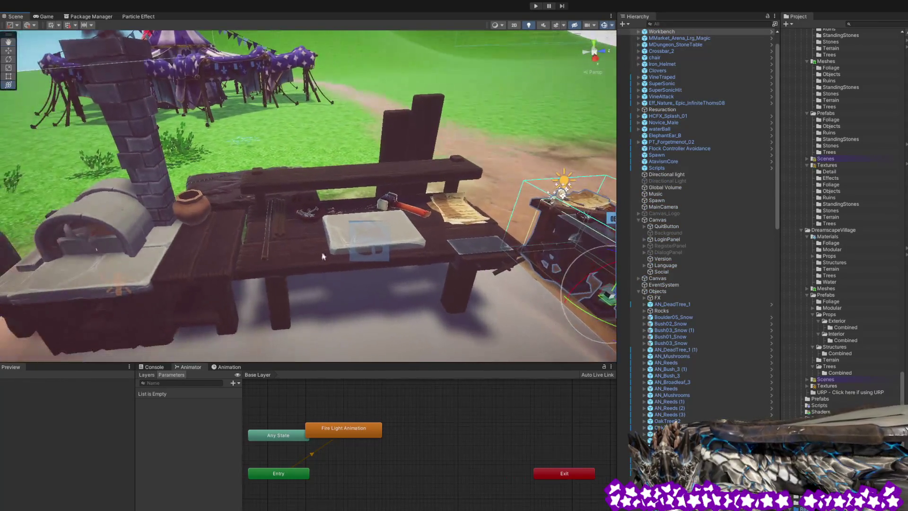
{"action": "left_click", "coordinate": [309, 248]}
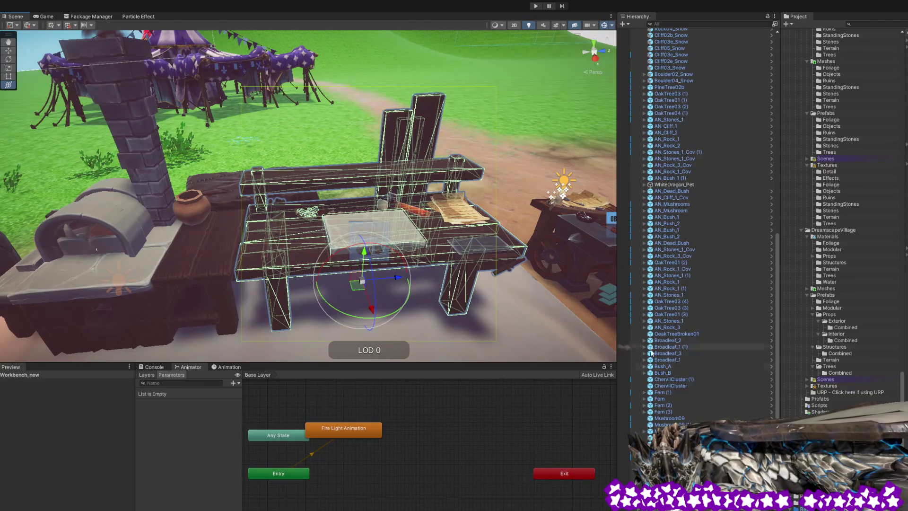
{"action": "scroll", "coordinate": [651, 353], "scroll_direction": "down", "scroll_amount": 5}
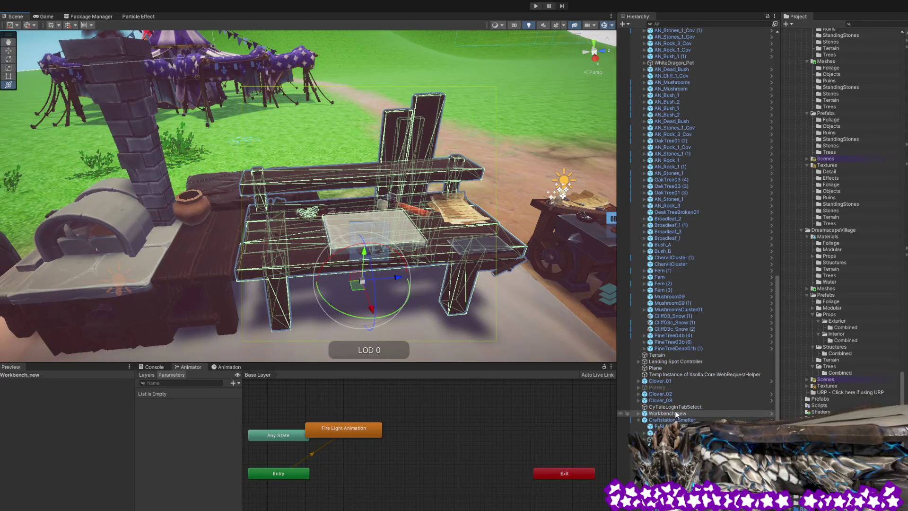
{"action": "scroll", "coordinate": [657, 321], "scroll_direction": "down", "scroll_amount": 5}
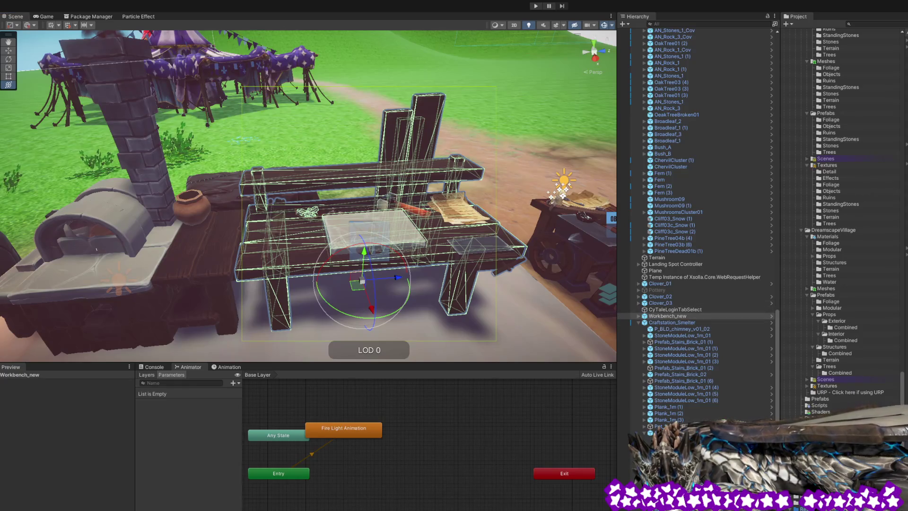
Select Craftstation_Smelter in the Hierarchy and enter its Prefab Mode.
{"action": "left_click", "coordinate": [673, 322]}
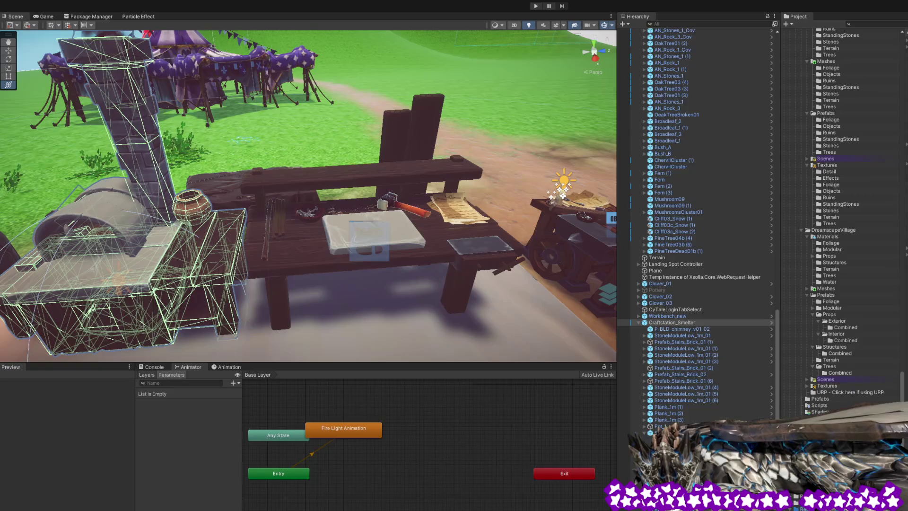
{"action": "left_click_drag", "start_coordinate": [330, 306], "coordinate": [324, 288]}
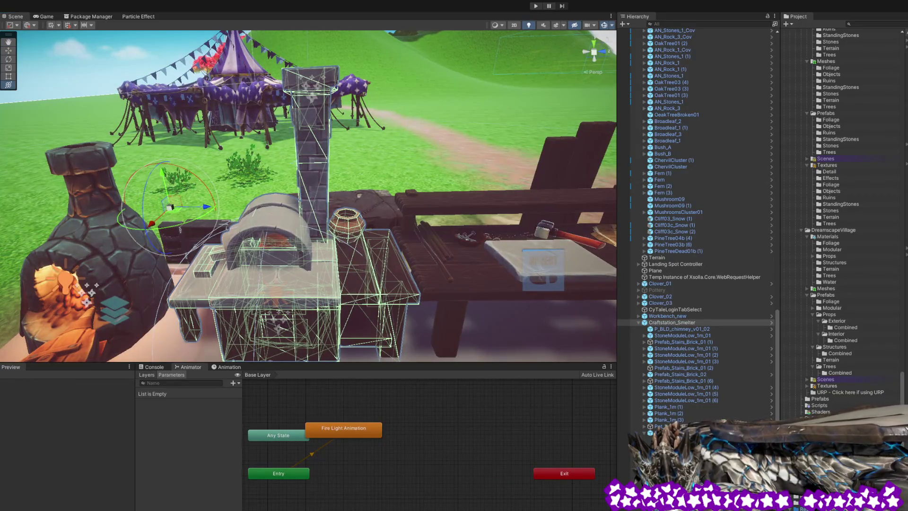
{"action": "left_click", "coordinate": [771, 322]}
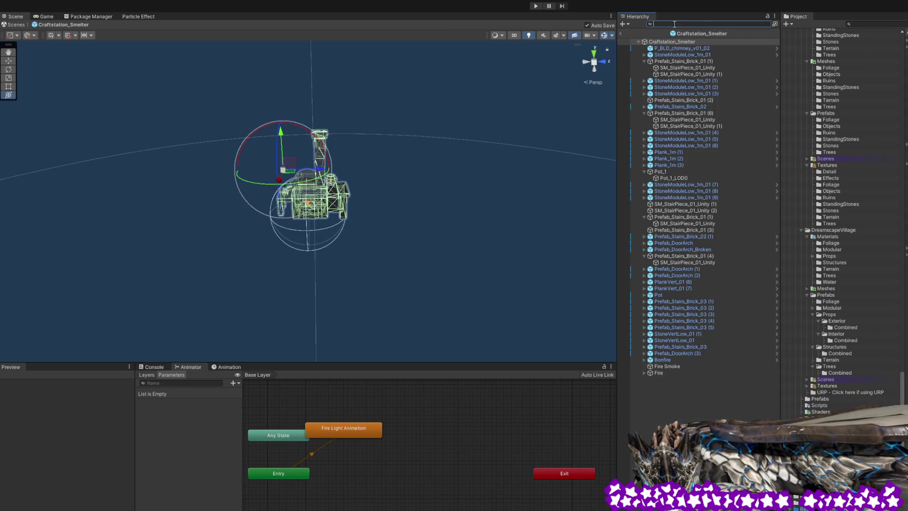
Search the Hierarchy for 'collider' and select the stone module and door arch rows to inspect them.
{"action": "type", "text": "collider"}
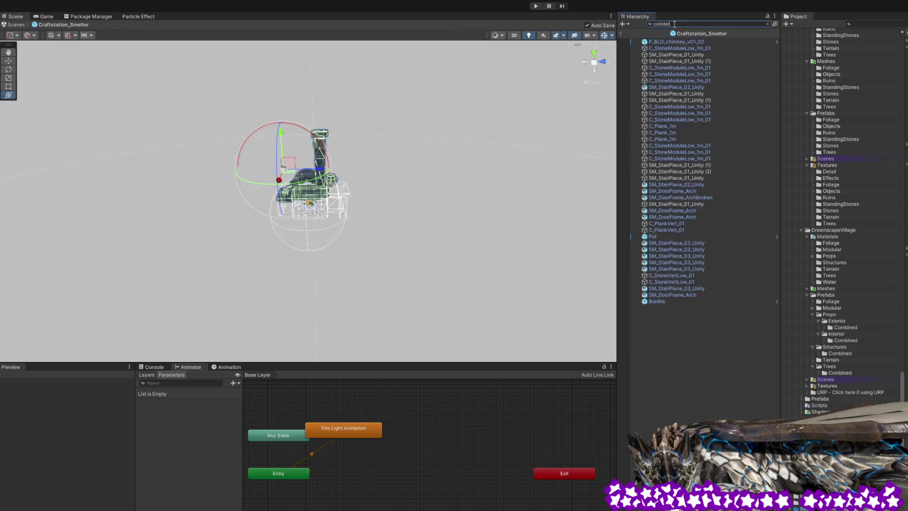
{"action": "left_click", "coordinate": [674, 48]}
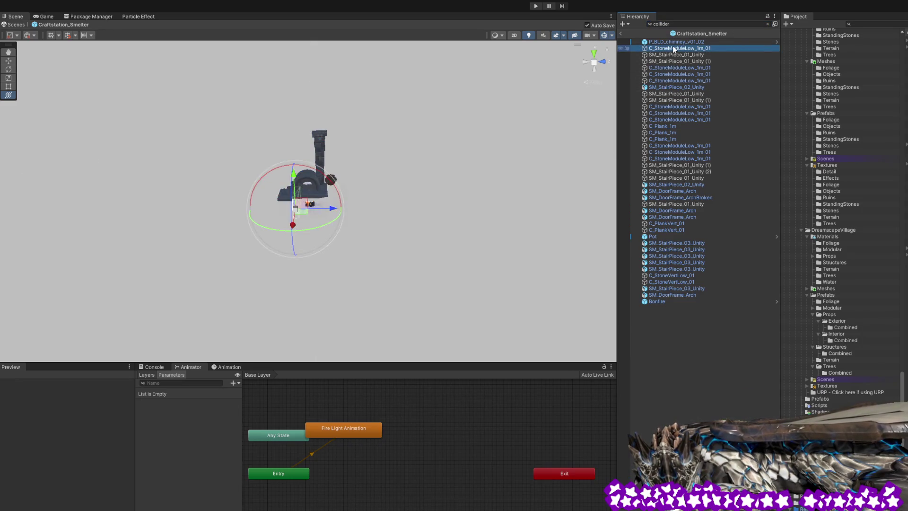
{"action": "left_click", "coordinate": [659, 301]}
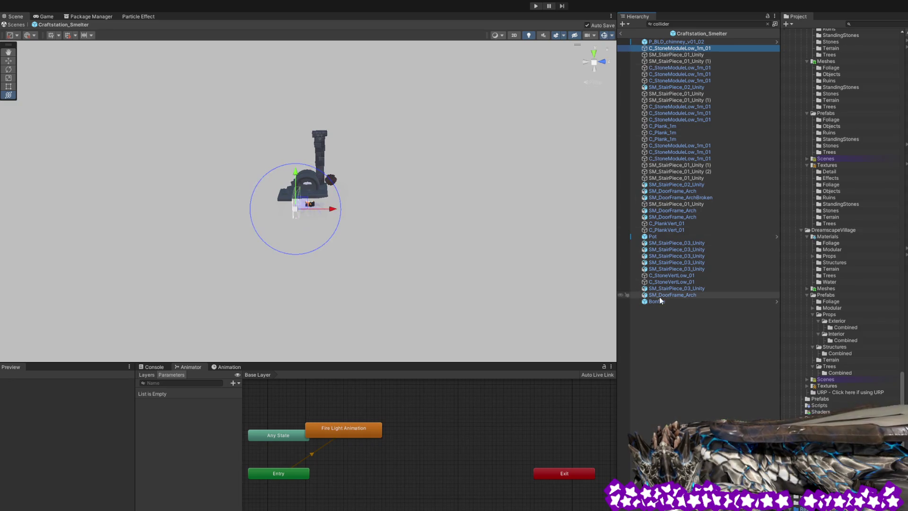
{"action": "key", "text": "ctrl+a"}
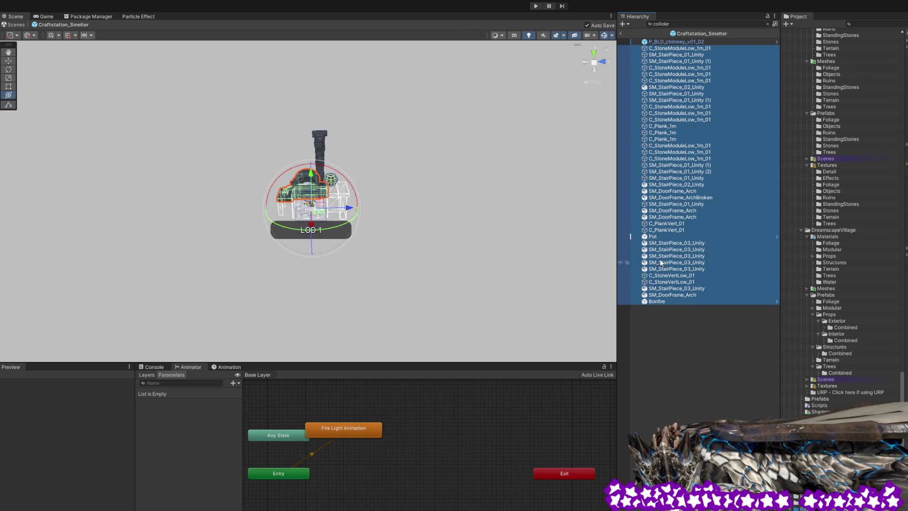
{"action": "left_click", "coordinate": [671, 356]}
{"action": "left_click", "coordinate": [673, 294]}
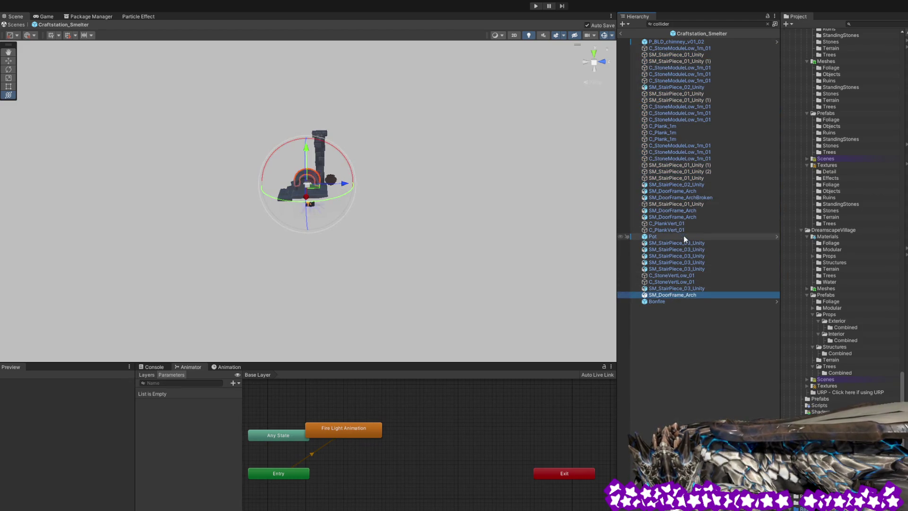
{"action": "left_click", "coordinate": [682, 49], "text": "shift"}
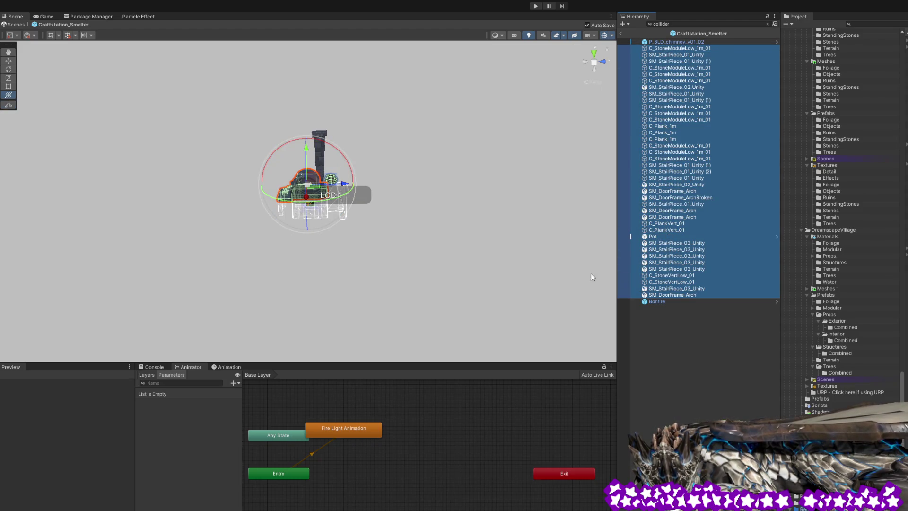
{"action": "left_click", "coordinate": [345, 256]}
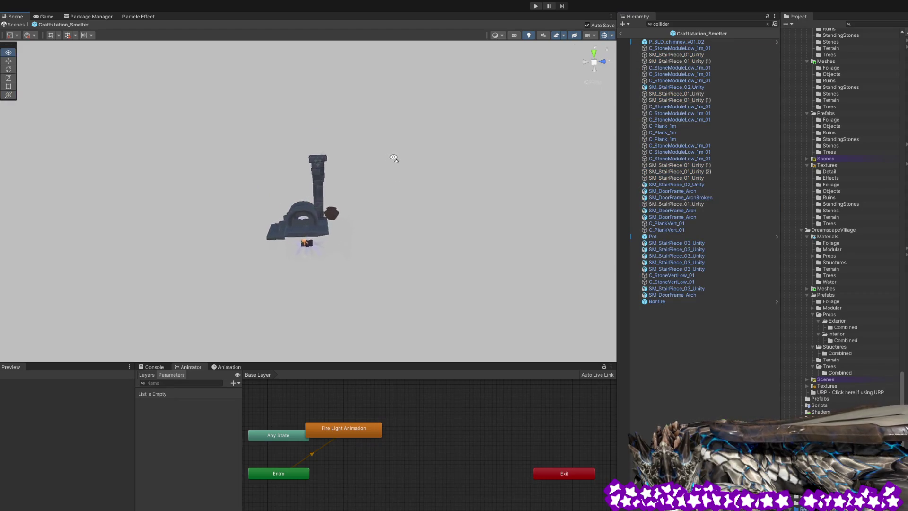
Select the smelter's door arch, pot, chimney, stone slab and stair pieces in the Scene to identify them.
{"action": "scroll", "coordinate": [390, 173], "scroll_direction": "up", "scroll_amount": 5}
{"action": "scroll", "coordinate": [390, 173], "scroll_direction": "up", "scroll_amount": 3}
{"action": "left_click", "coordinate": [322, 144]}
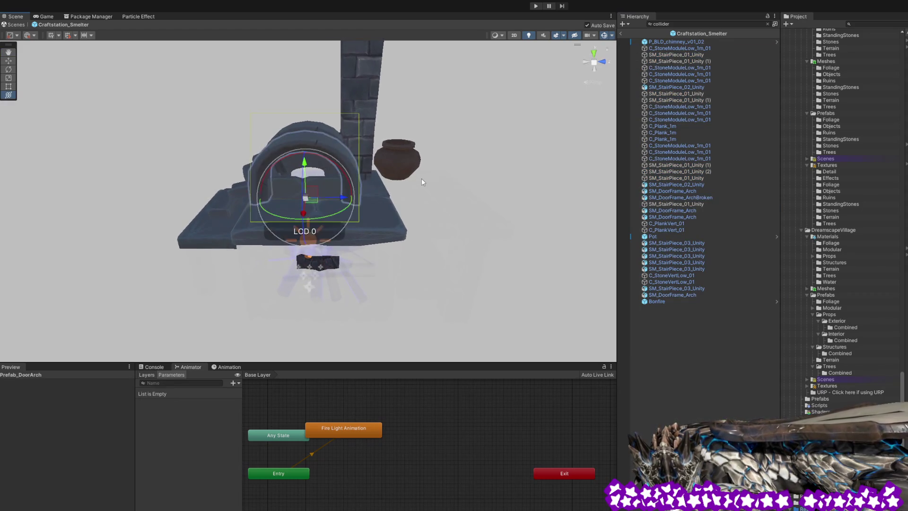
{"action": "left_click_drag", "start_coordinate": [424, 180], "coordinate": [426, 194]}
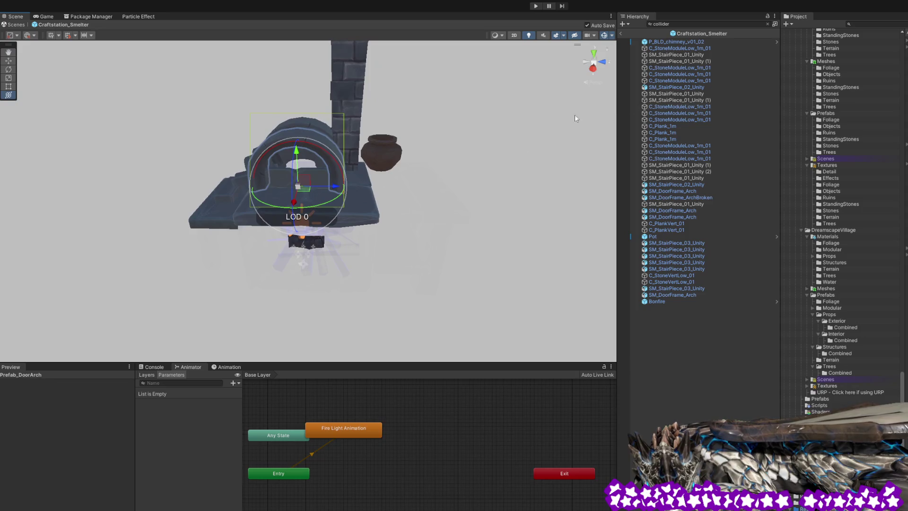
{"action": "left_click", "coordinate": [389, 155]}
{"action": "left_click", "coordinate": [344, 98], "text": "shift"}
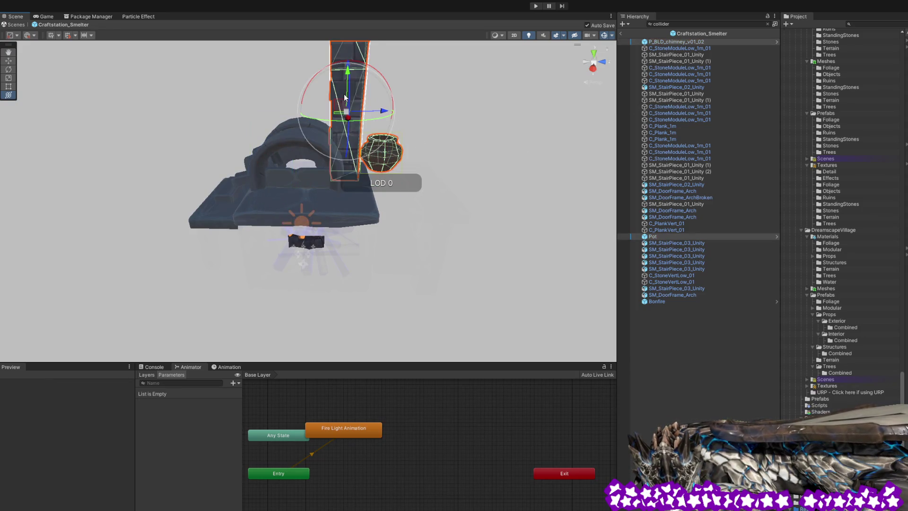
{"action": "left_click", "coordinate": [315, 207], "text": "shift"}
{"action": "left_click", "coordinate": [212, 212], "text": "shift"}
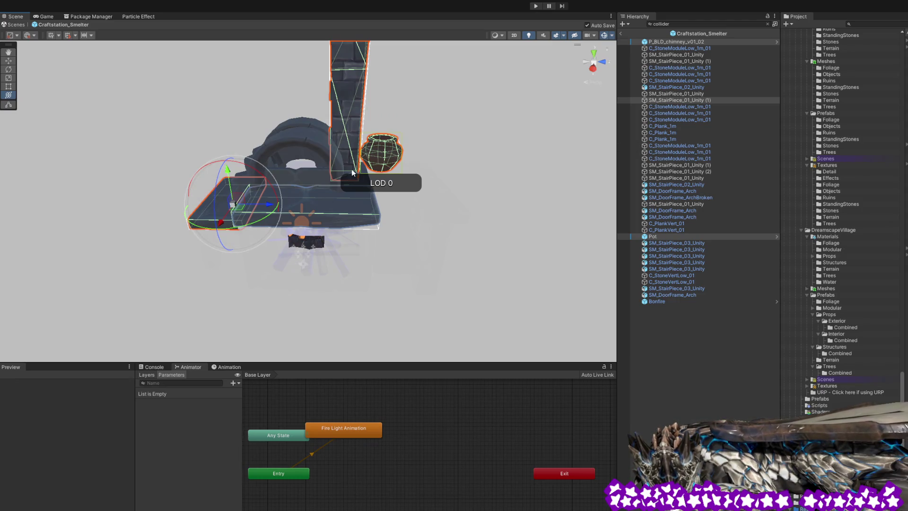
{"action": "mouse_move", "coordinate": [374, 156]}
{"action": "left_mouse_down", "text": "alt"}
{"action": "mouse_move", "coordinate": [445, 148]}
{"action": "mouse_move", "coordinate": [330, 180]}
{"action": "left_mouse_up", "text": "alt"}
{"action": "scroll", "coordinate": [330, 180], "scroll_direction": "up", "scroll_amount": 3}
{"action": "left_click", "coordinate": [316, 160]}
{"action": "left_click", "coordinate": [274, 142]}
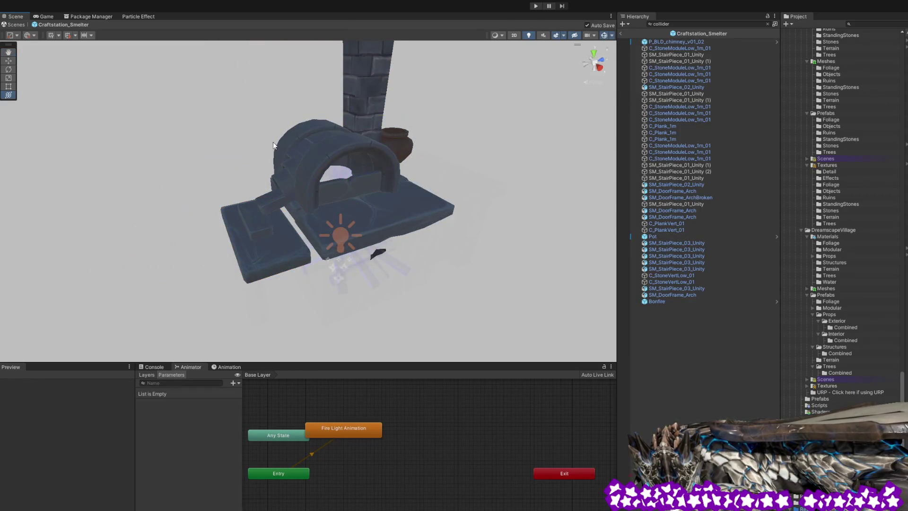
{"action": "left_click", "coordinate": [258, 237]}
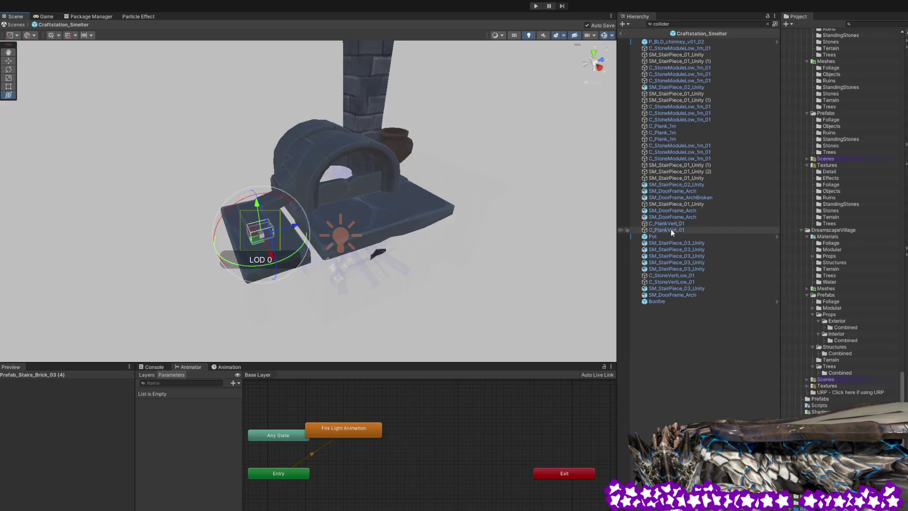
Delete the three C_StoneModuleLow_1m_01 and three C_Plank_1m colliders.
{"action": "left_click", "coordinate": [677, 113]}
{"action": "left_click", "coordinate": [678, 120]}
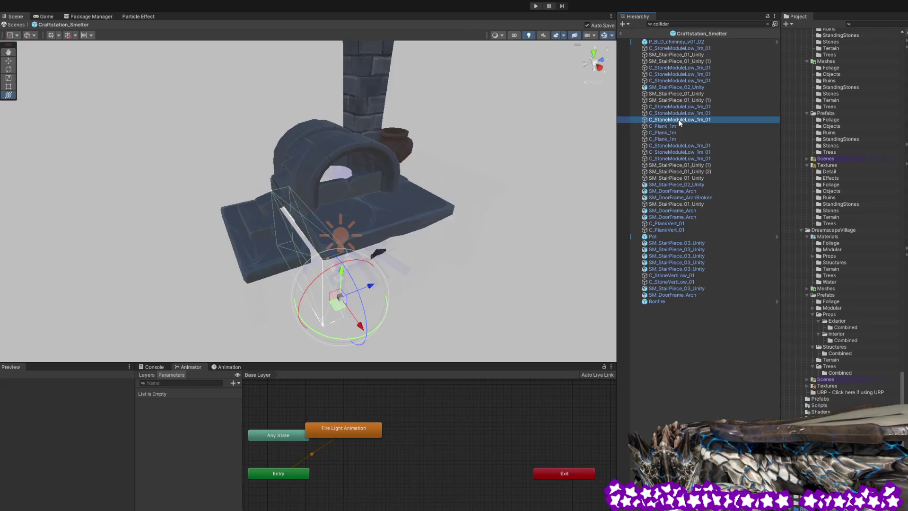
{"action": "left_click", "coordinate": [680, 107], "text": "shift"}
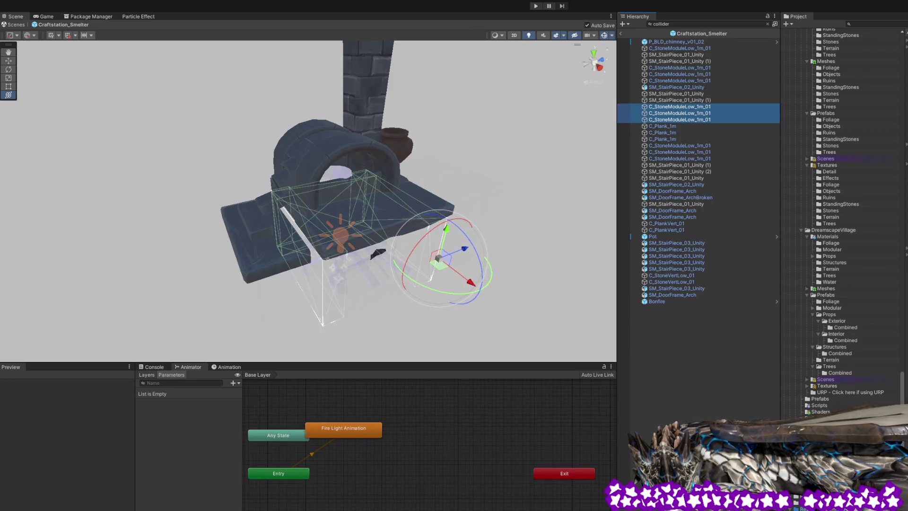
{"action": "key", "text": "Delete"}
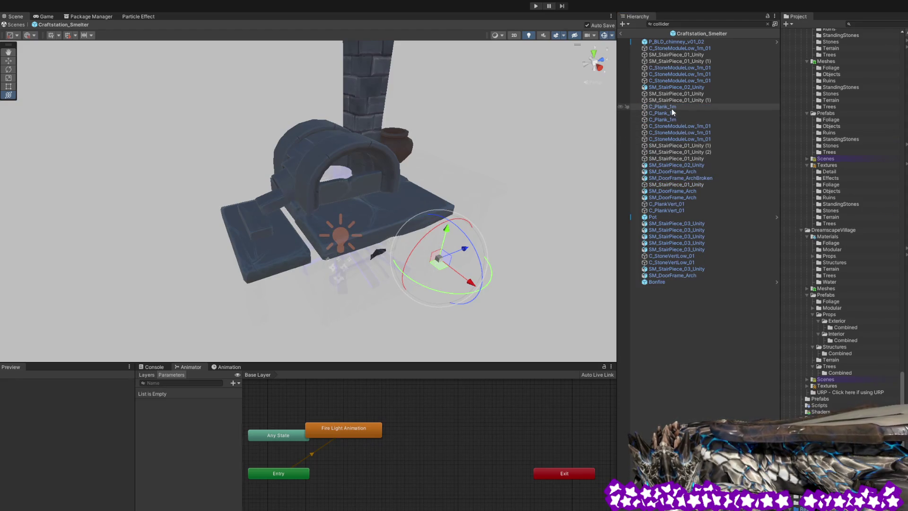
{"action": "left_click", "coordinate": [668, 107]}
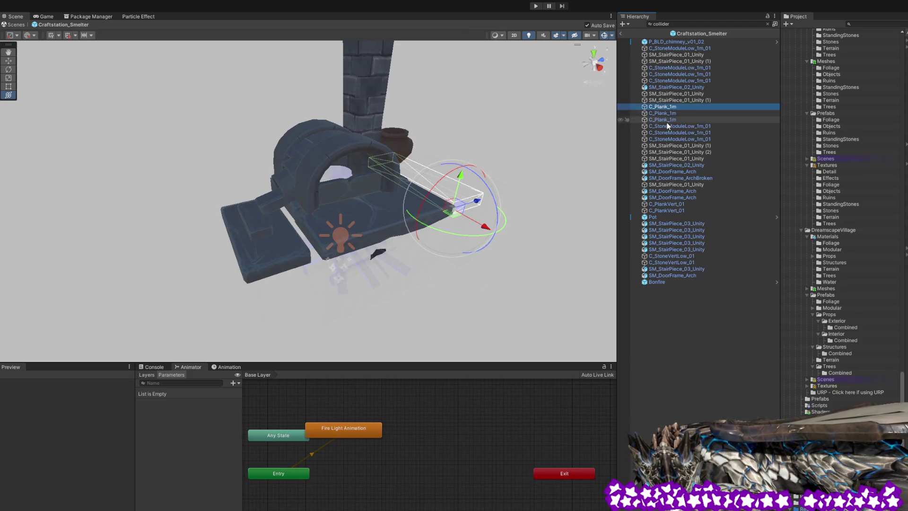
{"action": "left_click", "coordinate": [668, 121], "text": "shift"}
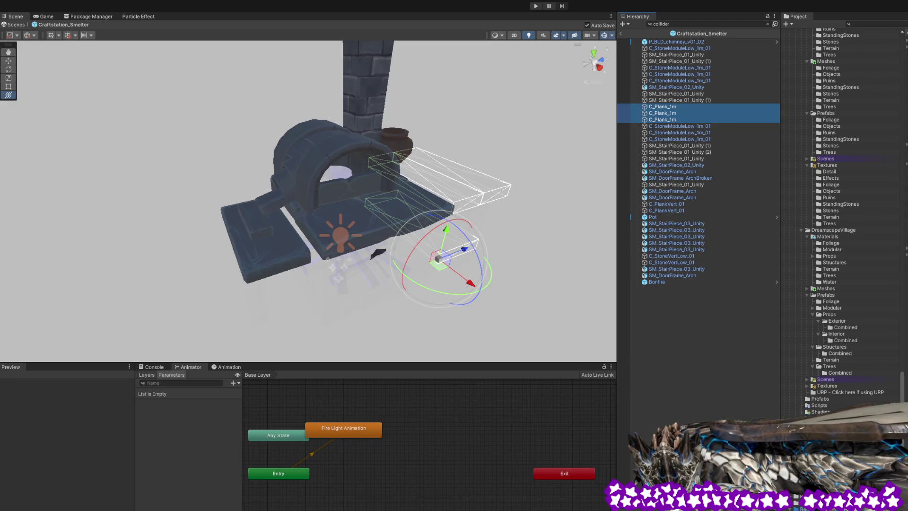
{"action": "key", "text": "Delete"}
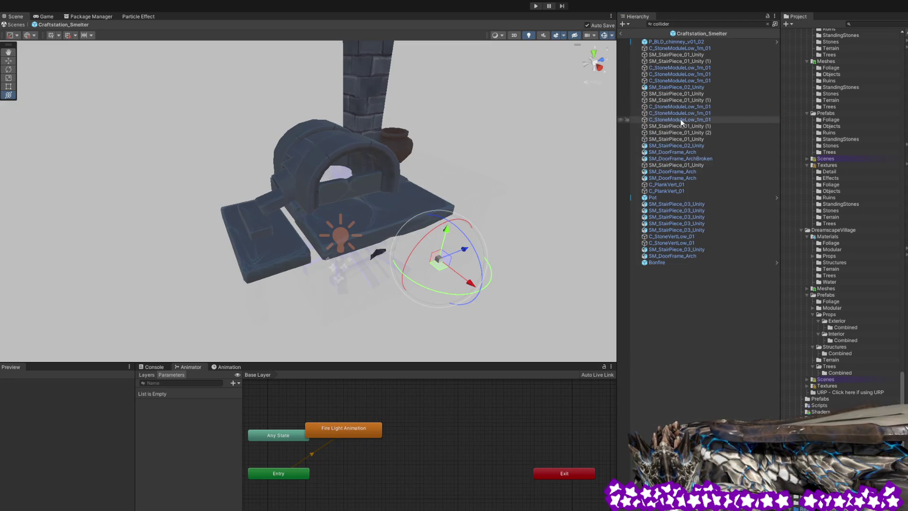
Delete the SM_StairPiece_02_Unity object.
{"action": "left_click", "coordinate": [679, 145]}
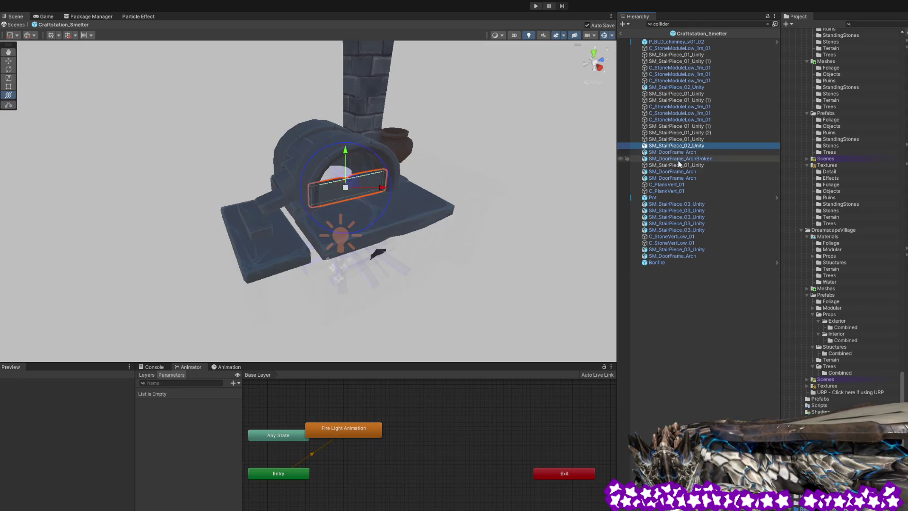
{"action": "left_click", "coordinate": [684, 153]}
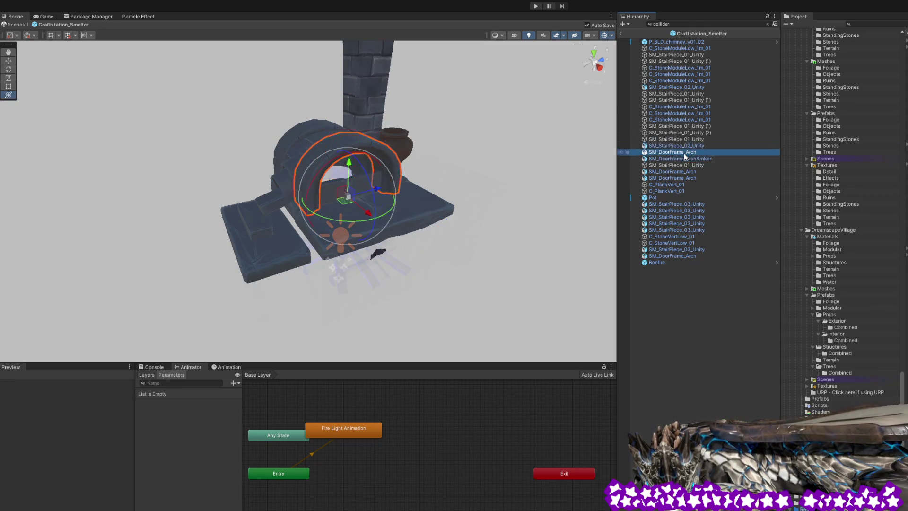
{"action": "left_click", "coordinate": [685, 146], "text": "ctrl"}
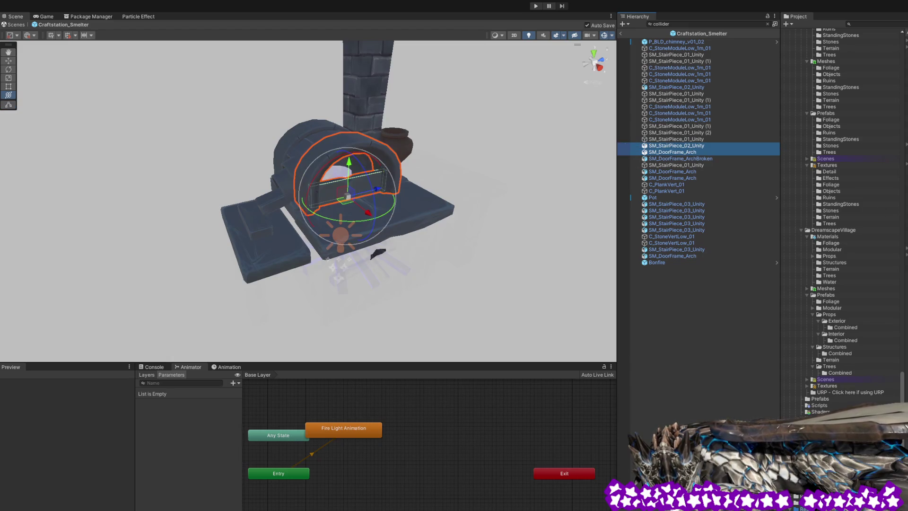
{"action": "left_click", "coordinate": [686, 146]}
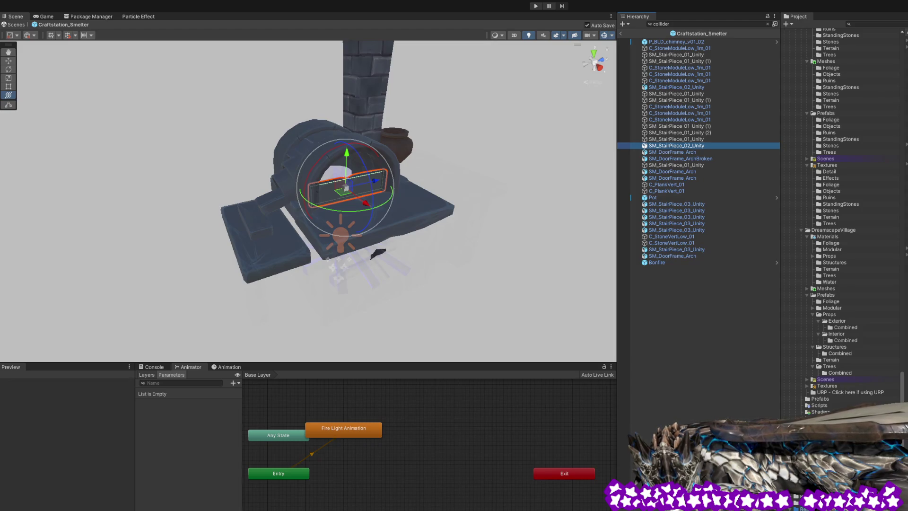
{"action": "key", "text": "Delete"}
Delete the SM_DoorFrame_Arch object and pick out a SM_StairPiece_03_Unity piece.
{"action": "left_click", "coordinate": [681, 146]}
{"action": "left_click", "coordinate": [682, 151]}
{"action": "left_click", "coordinate": [687, 146]}
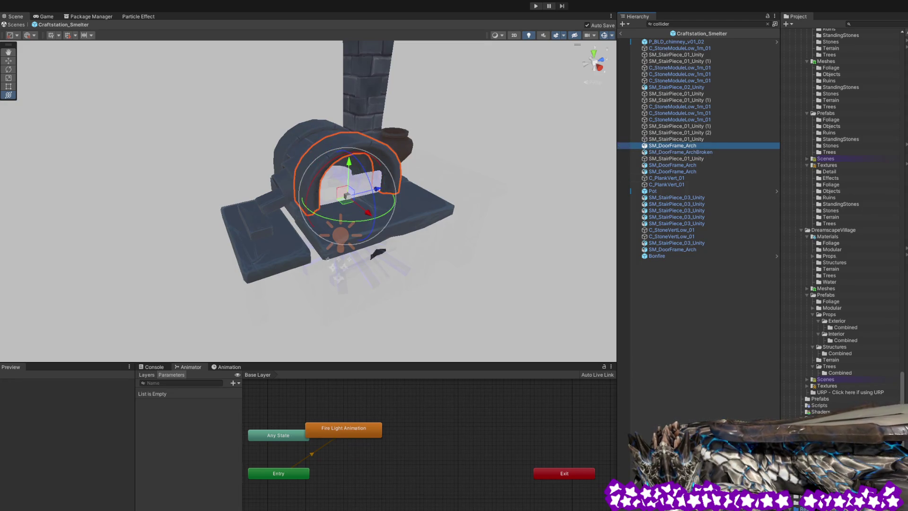
{"action": "key", "text": "Delete"}
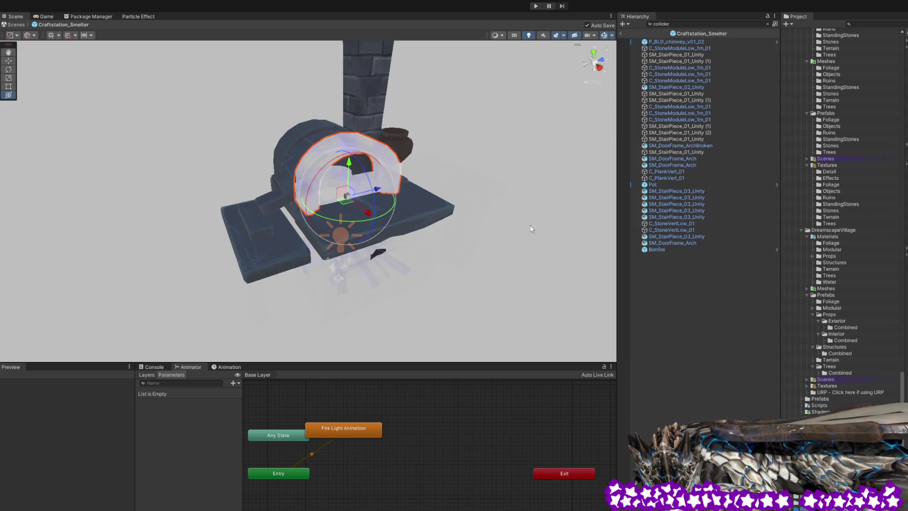
{"action": "left_click", "coordinate": [422, 209]}
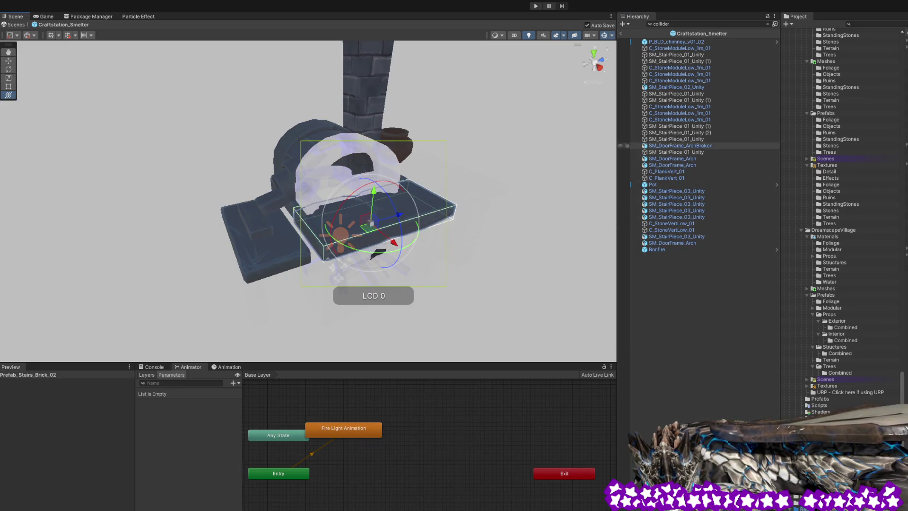
{"action": "left_click", "coordinate": [672, 204]}
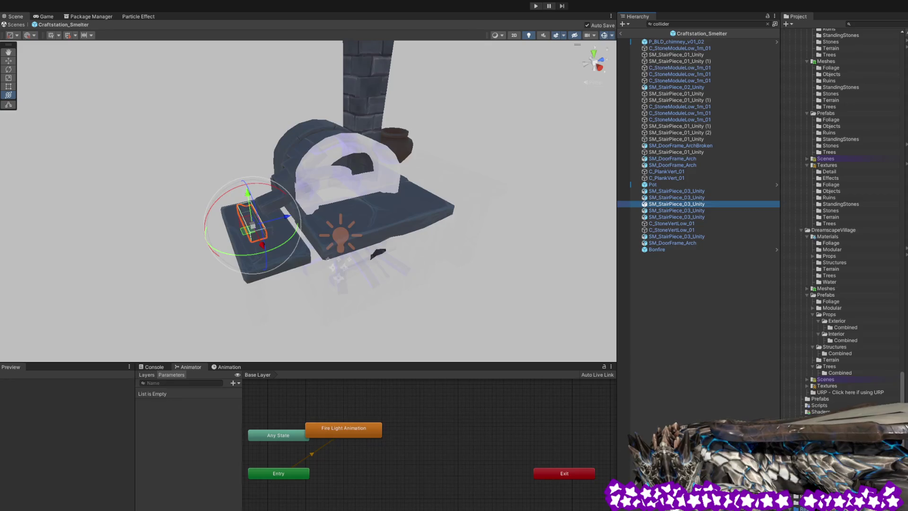
Delete the SM_StairPiece_03_Unity stair pieces, two singly and then three together.
{"action": "key", "text": "Delete"}
{"action": "left_click", "coordinate": [698, 204]}
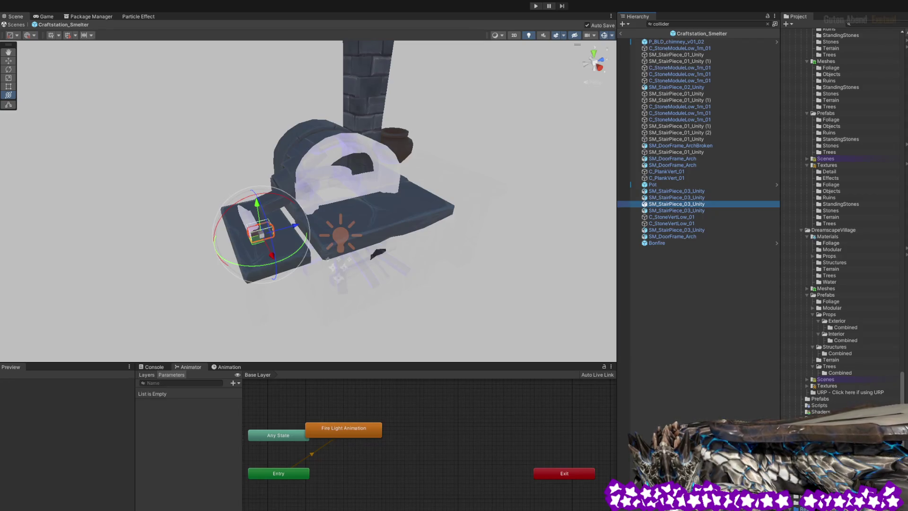
{"action": "key", "text": "Delete"}
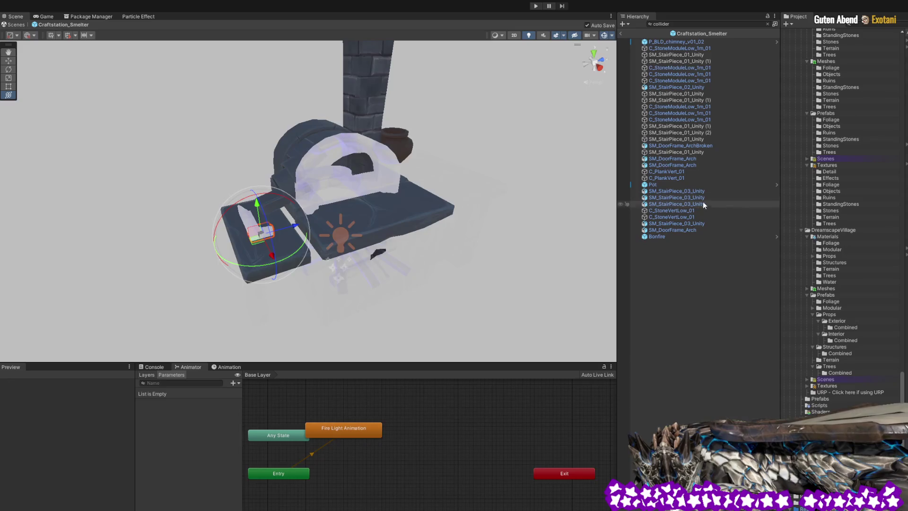
{"action": "left_click", "coordinate": [702, 197]}
{"action": "left_click", "coordinate": [702, 192]}
{"action": "left_click", "coordinate": [701, 204], "text": "shift"}
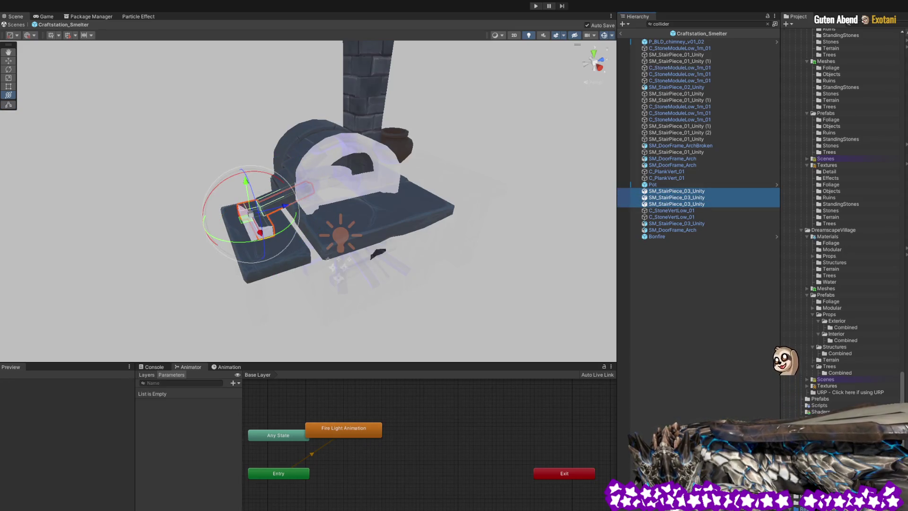
{"action": "key", "text": "Delete"}
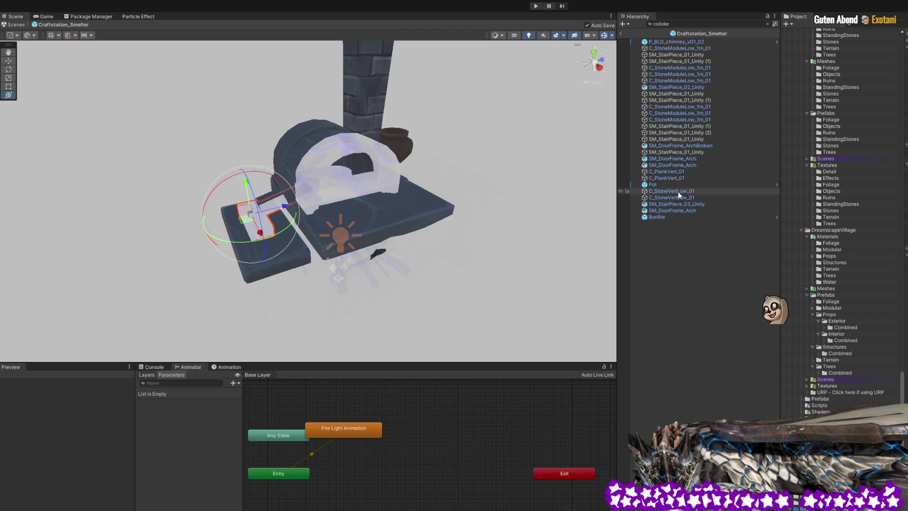
Delete both C_StoneVertLow_01 colliders and the SM_StairPiece_01_Unity (1) collider.
{"action": "left_click", "coordinate": [676, 191]}
{"action": "left_click", "coordinate": [676, 198], "text": "shift"}
{"action": "key", "text": "x"}
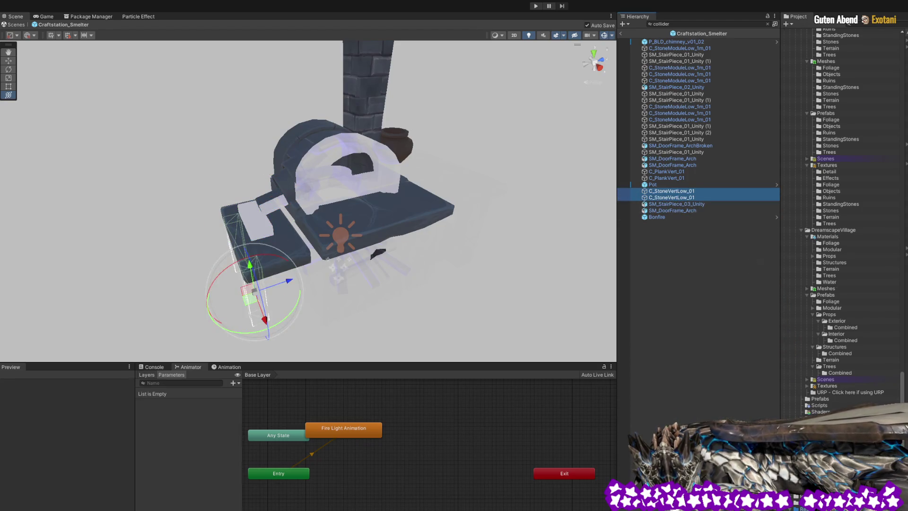
{"action": "key", "text": "Delete"}
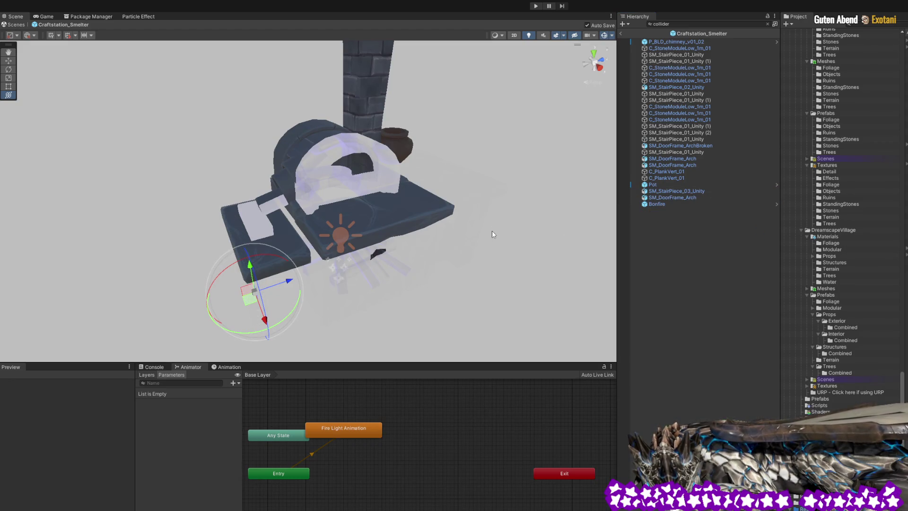
{"action": "left_click", "coordinate": [290, 238]}
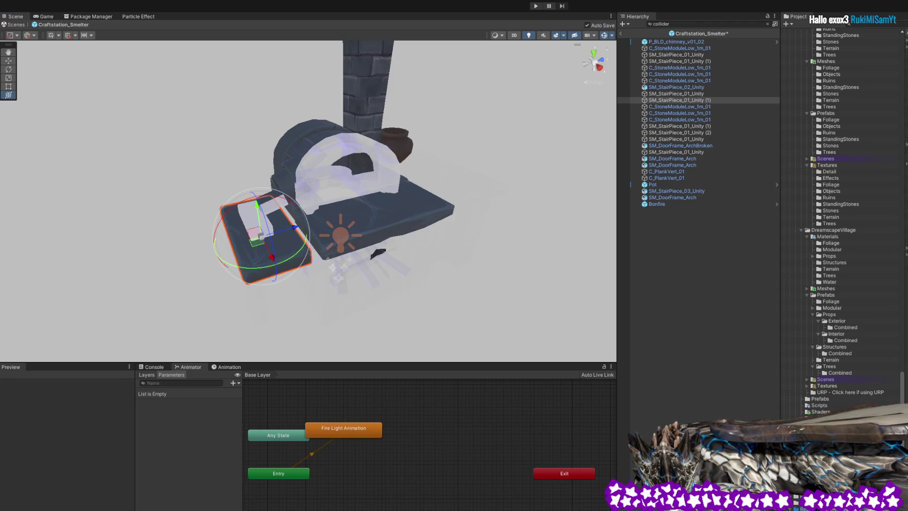
{"action": "key", "text": "Delete"}
Delete the C_StoneModuleLow_1m_01 colliders in two groups of three plus the last one.
{"action": "left_click", "coordinate": [437, 202]}
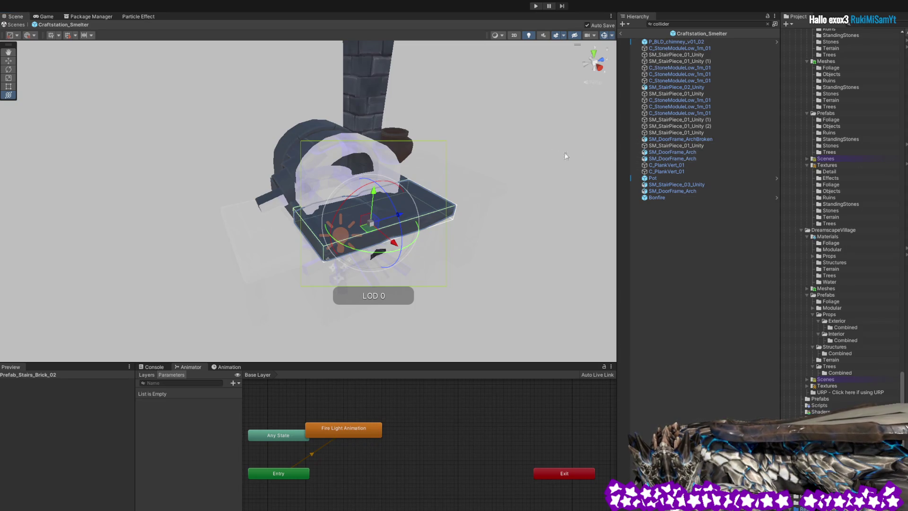
{"action": "left_click", "coordinate": [665, 100]}
{"action": "left_click", "coordinate": [666, 108], "text": "shift"}
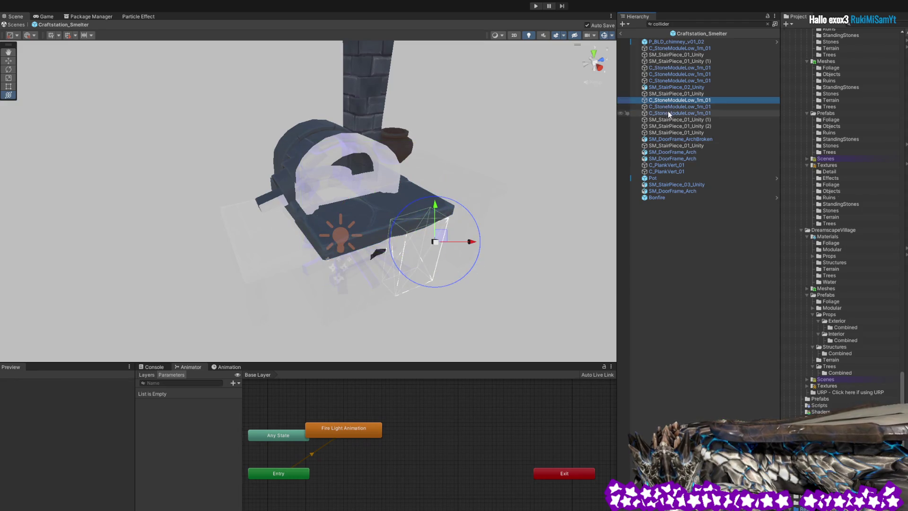
{"action": "left_click", "coordinate": [667, 112], "text": "shift"}
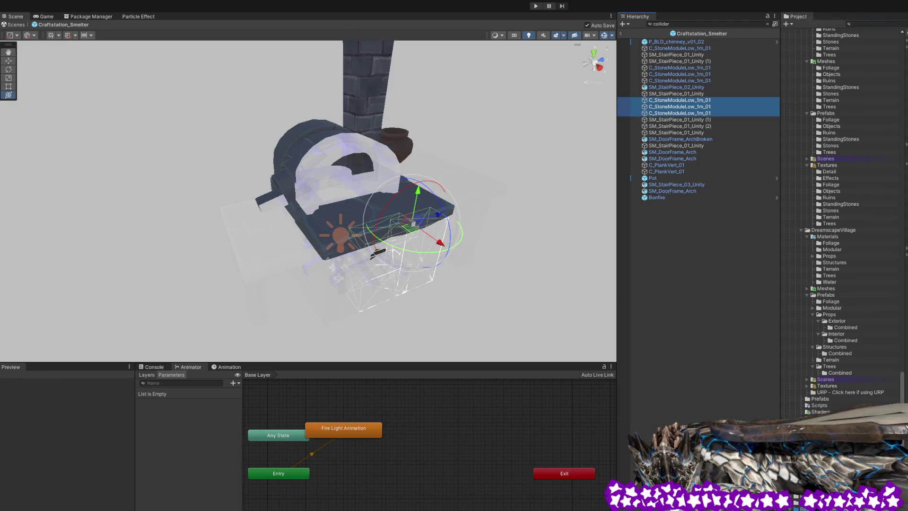
{"action": "key", "text": "Delete"}
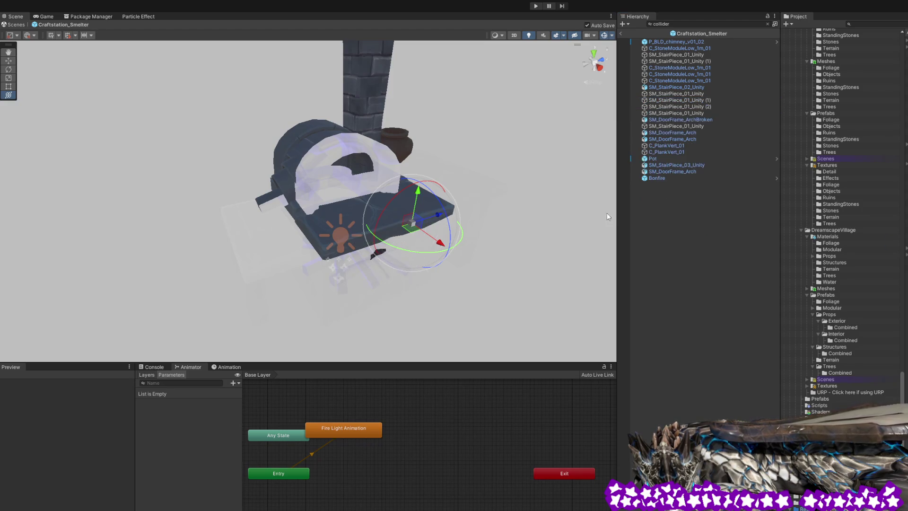
{"action": "left_click", "coordinate": [687, 69]}
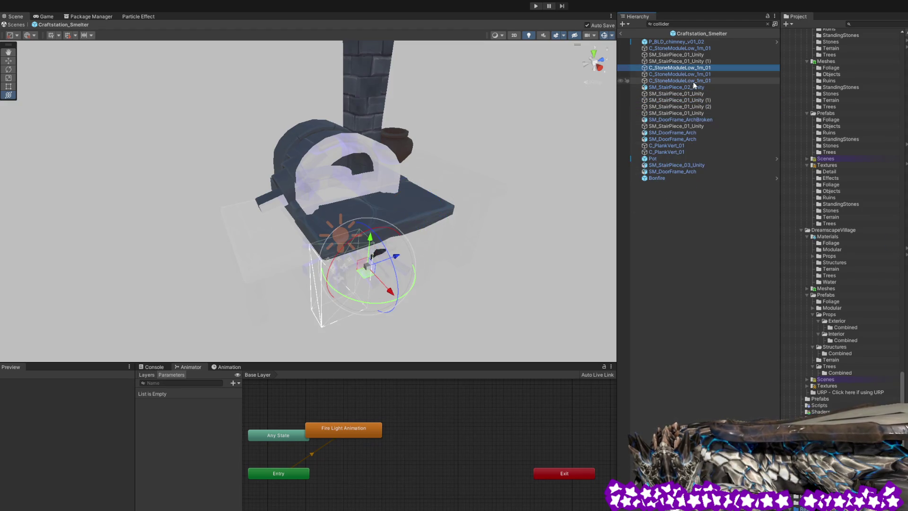
{"action": "left_click", "coordinate": [696, 81], "text": "shift"}
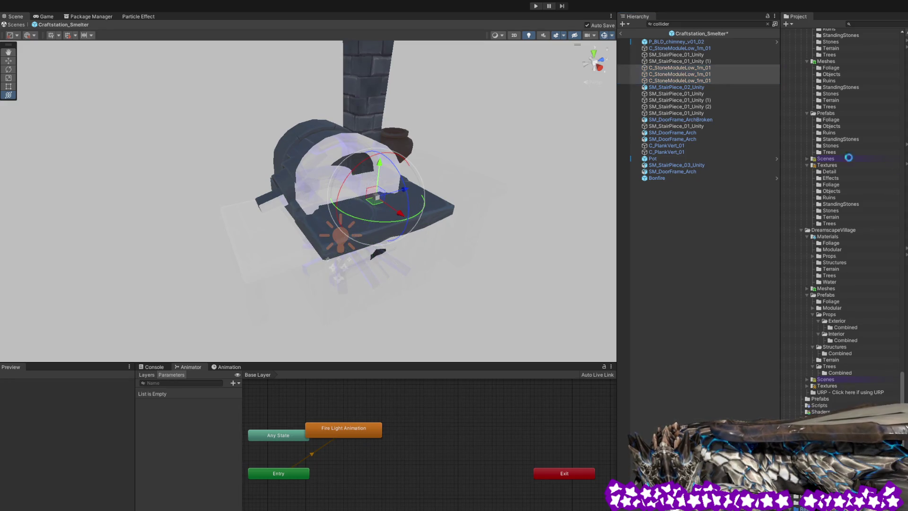
{"action": "key", "text": "Delete"}
{"action": "left_click", "coordinate": [693, 48]}
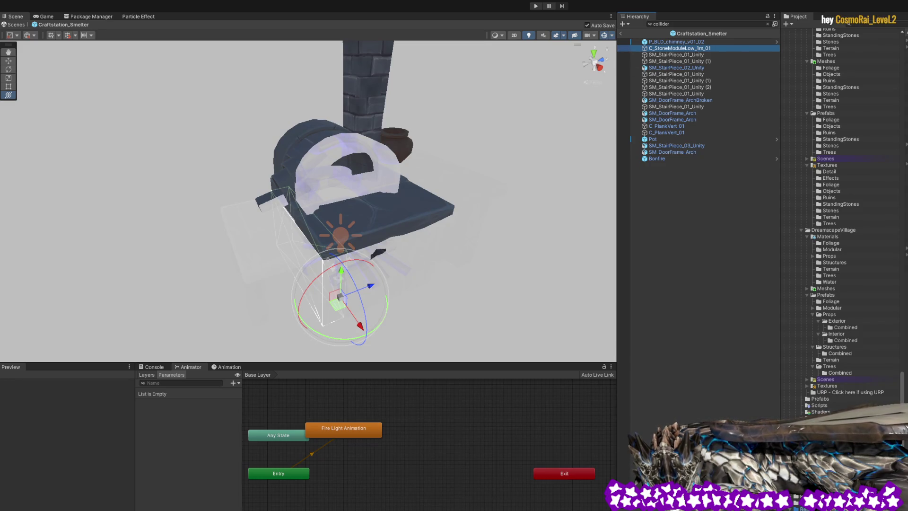
{"action": "key", "text": "Delete"}
Delete the P_BLD_chimney_v01_02 collider, SM_StairPiece_02_Unity and three stair piece colliders.
{"action": "left_click", "coordinate": [673, 43]}
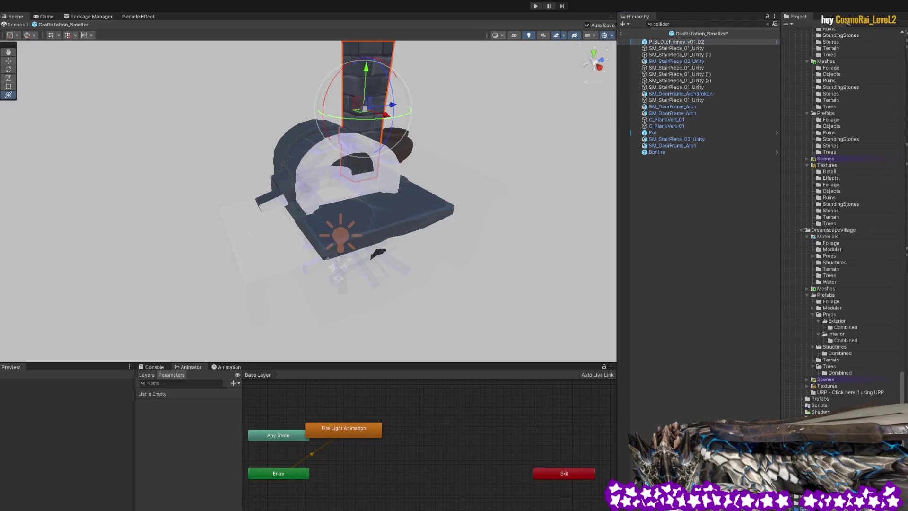
{"action": "key", "text": "Delete"}
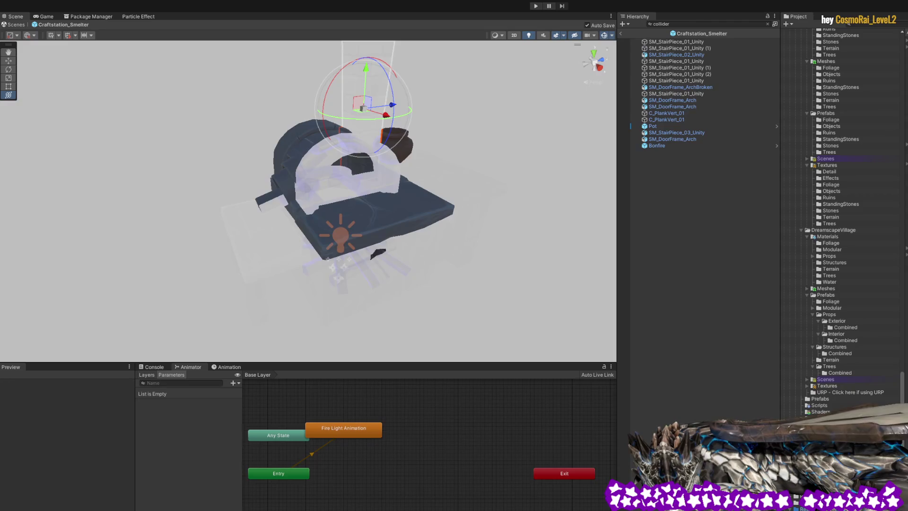
{"action": "left_click", "coordinate": [668, 55]}
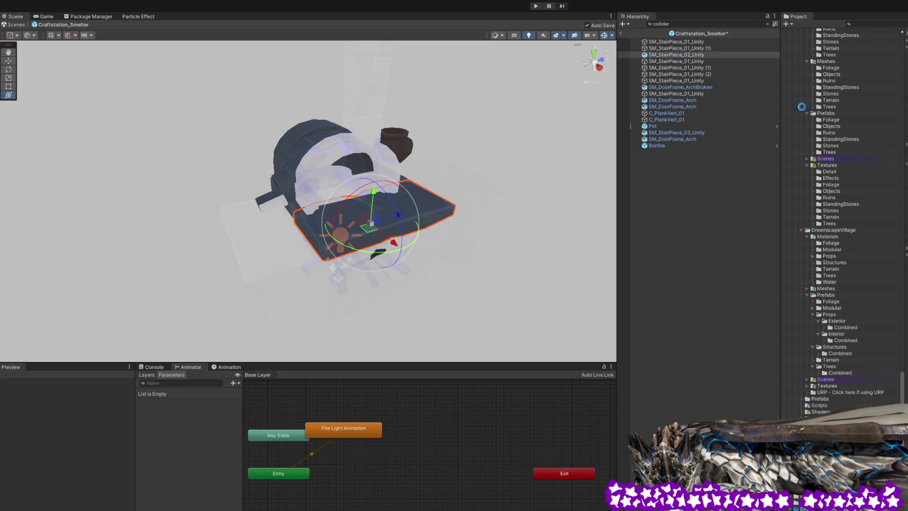
{"action": "key", "text": "Delete"}
{"action": "left_click", "coordinate": [676, 55]}
{"action": "left_click", "coordinate": [697, 67], "text": "shift"}
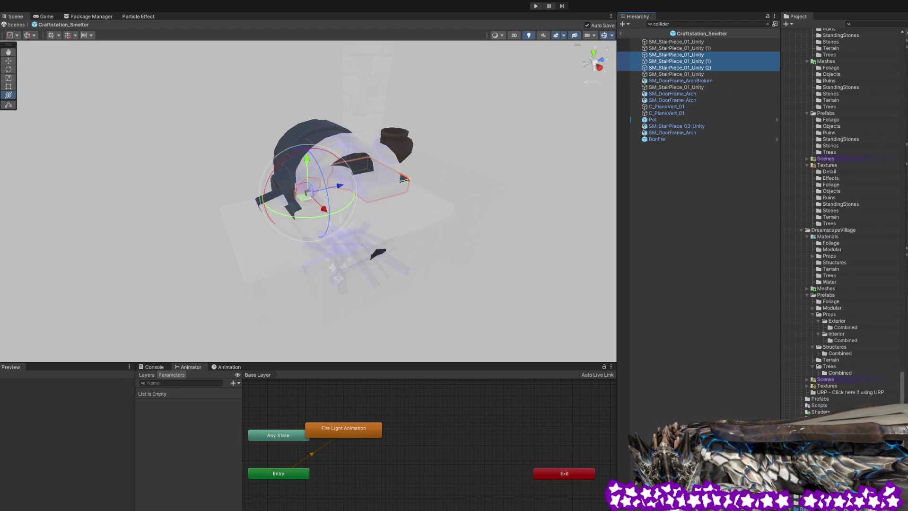
{"action": "key", "text": "Delete"}
Delete three more stair pieces, SM_DoorFrame_ArchBroken, SM_StairPiece_01_Unity and both SM_DoorFrame_Arch colliders.
{"action": "left_click", "coordinate": [686, 42]}
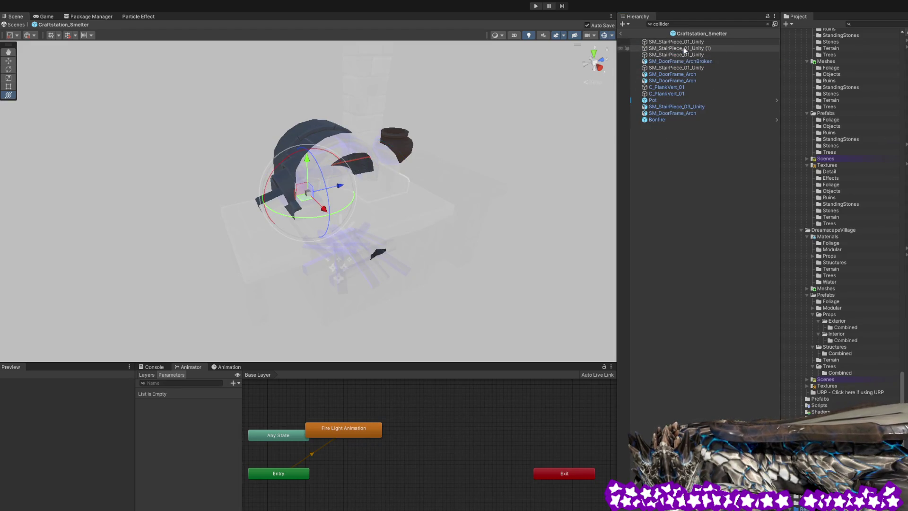
{"action": "left_click", "coordinate": [688, 55], "text": "shift"}
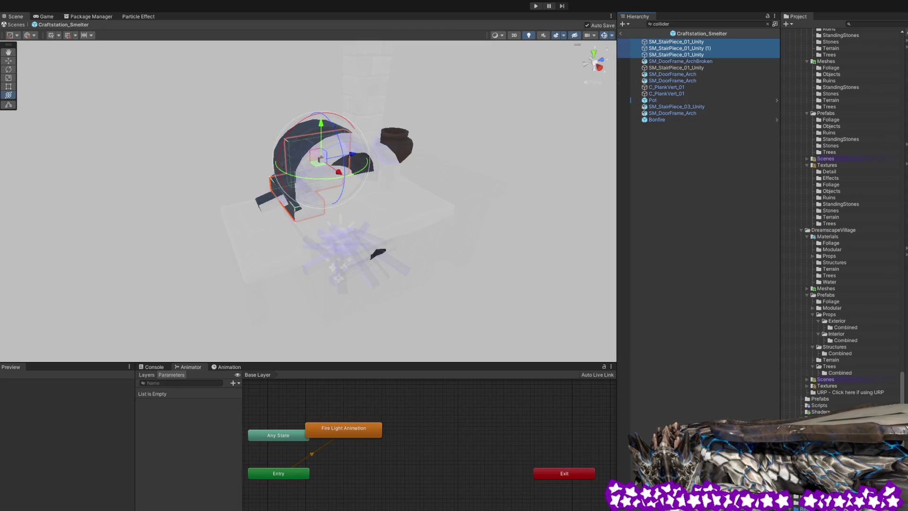
{"action": "key", "text": "Delete"}
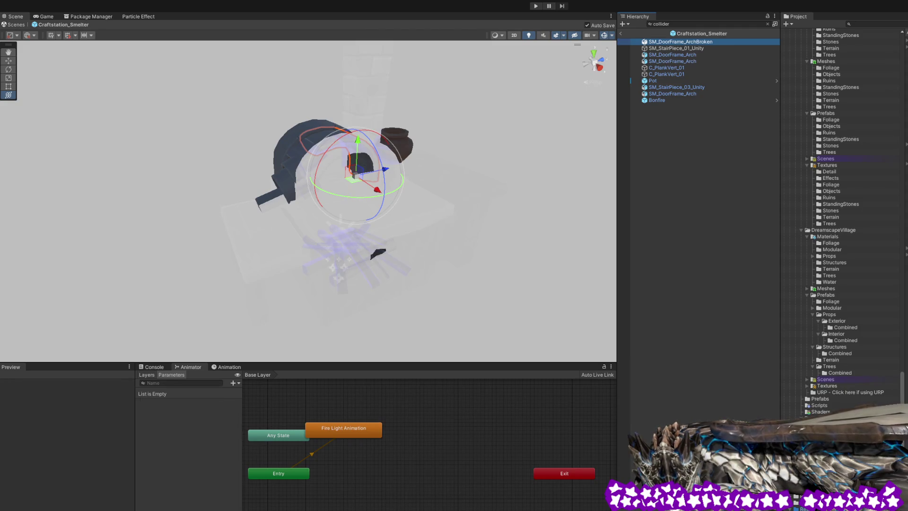
{"action": "key", "text": "Delete"}
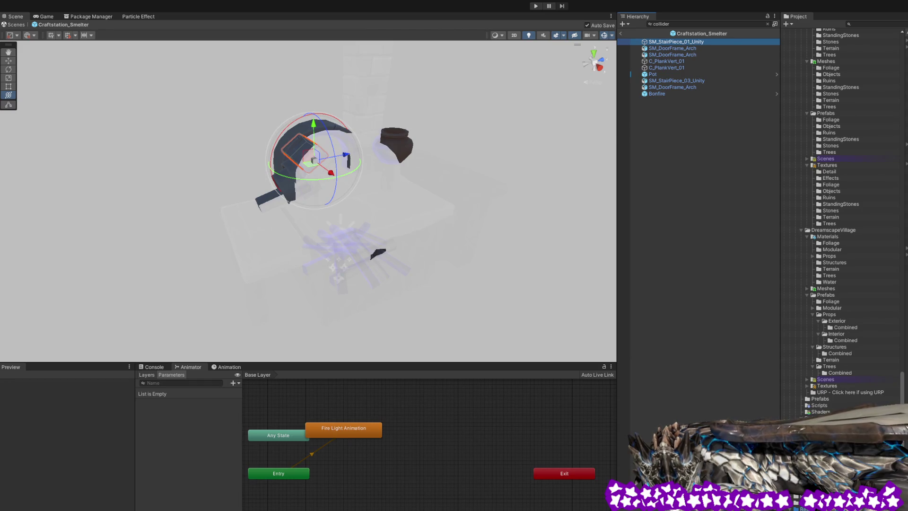
{"action": "key", "text": "Delete"}
{"action": "left_click", "coordinate": [728, 48], "text": "shift"}
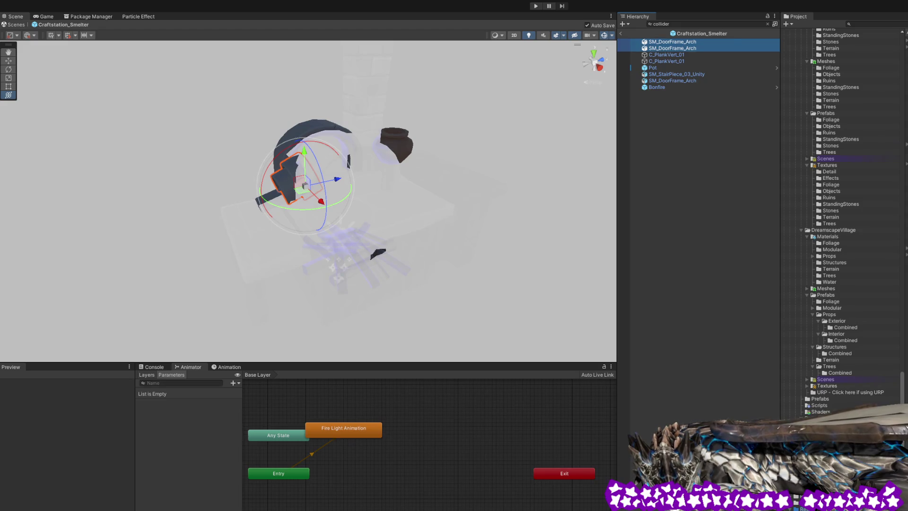
{"action": "key", "text": "Delete"}
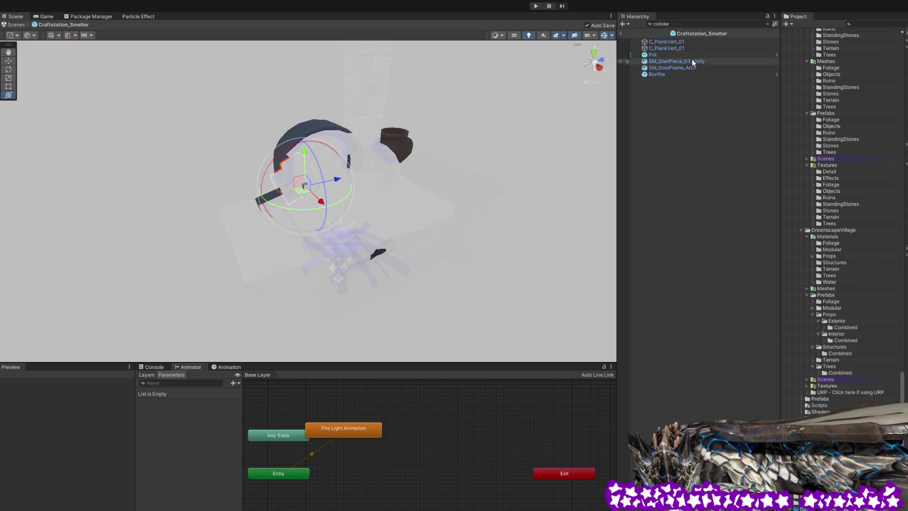
Delete both C_PlankVert_01, Pot, SM_StairPiece_03_Unity, SM_DoorFrame_Arch and Bonfire colliders, then clear the search.
{"action": "left_click", "coordinate": [684, 48], "text": "shift"}
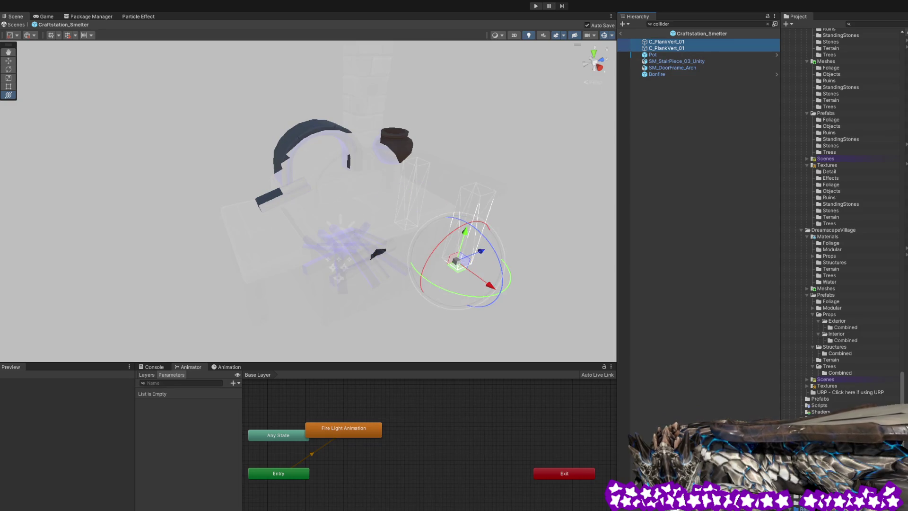
{"action": "key", "text": "Delete"}
{"action": "left_click", "coordinate": [654, 43]}
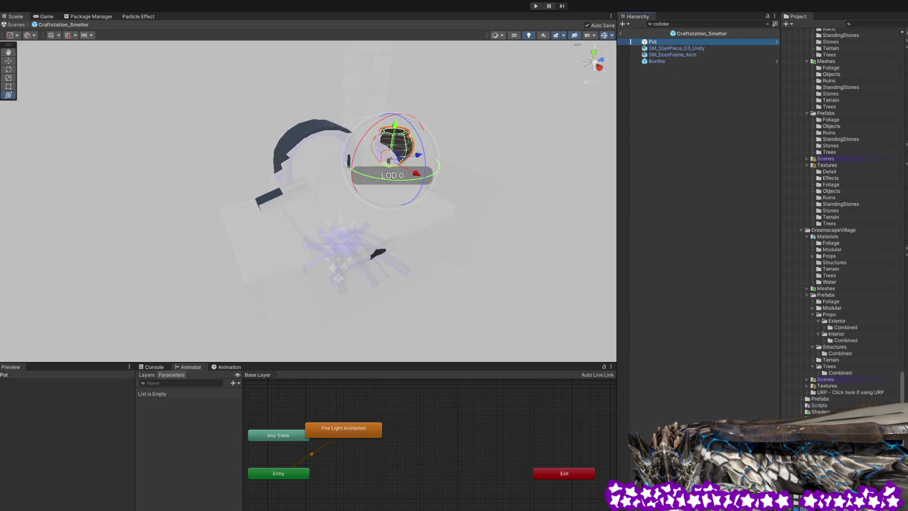
{"action": "key", "text": "Delete"}
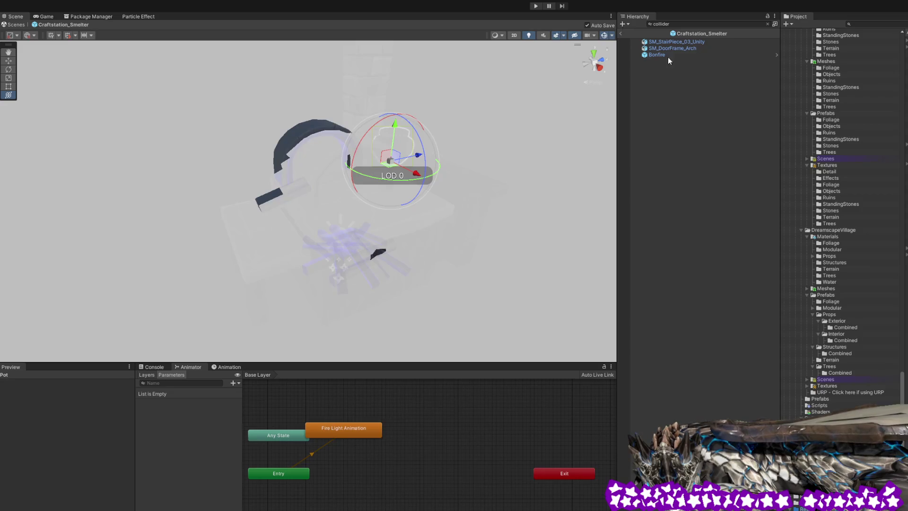
{"action": "left_click", "coordinate": [672, 42]}
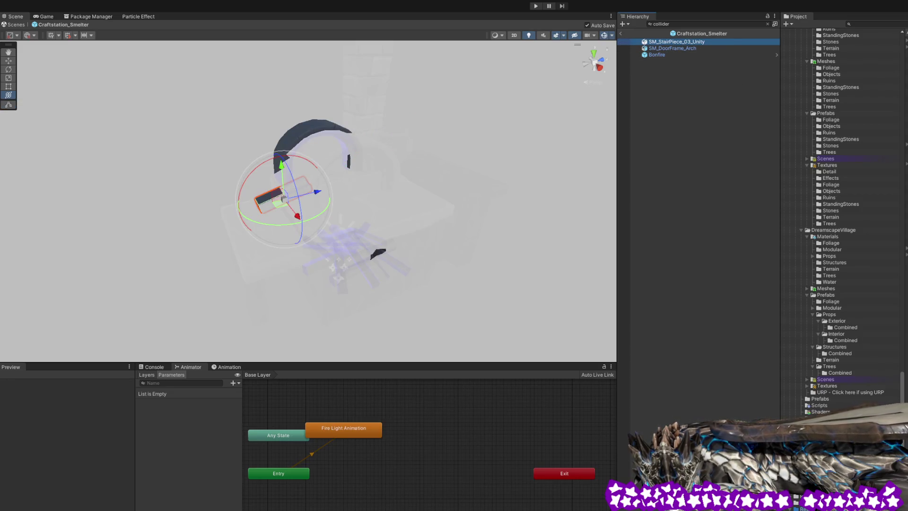
{"action": "key", "text": "Delete"}
{"action": "left_click", "coordinate": [689, 41]}
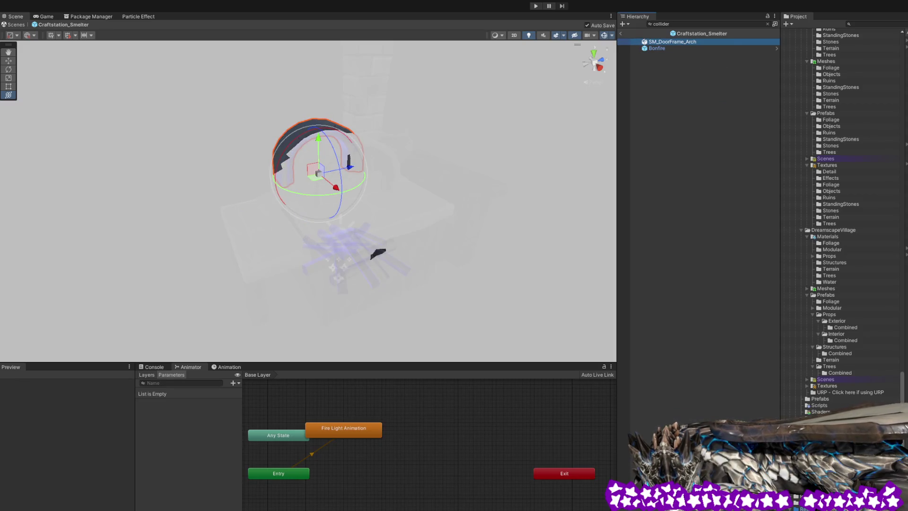
{"action": "key", "text": "Delete"}
{"action": "left_click", "coordinate": [688, 43]}
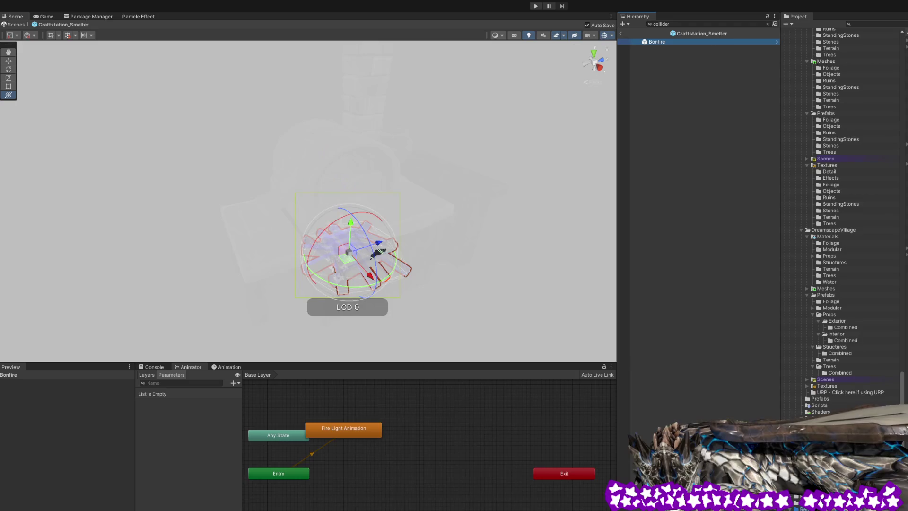
{"action": "key", "text": "Delete"}
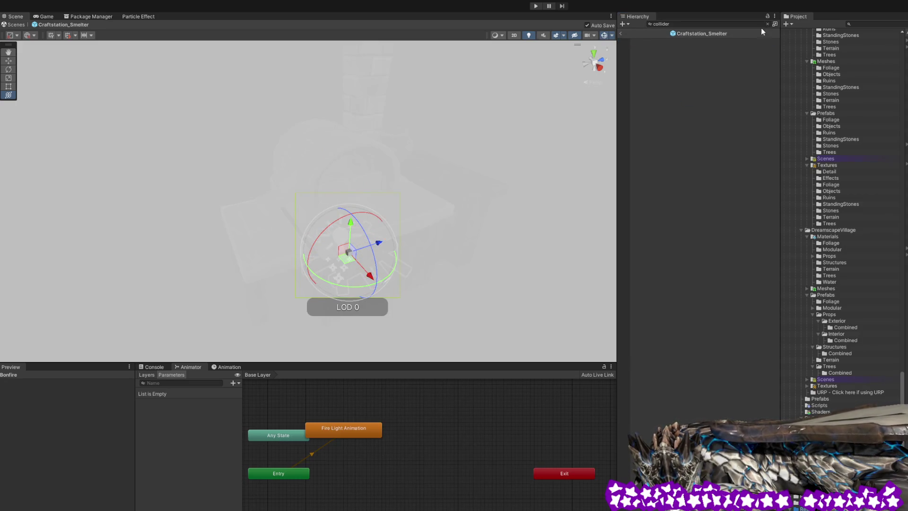
{"action": "left_click", "coordinate": [767, 24]}
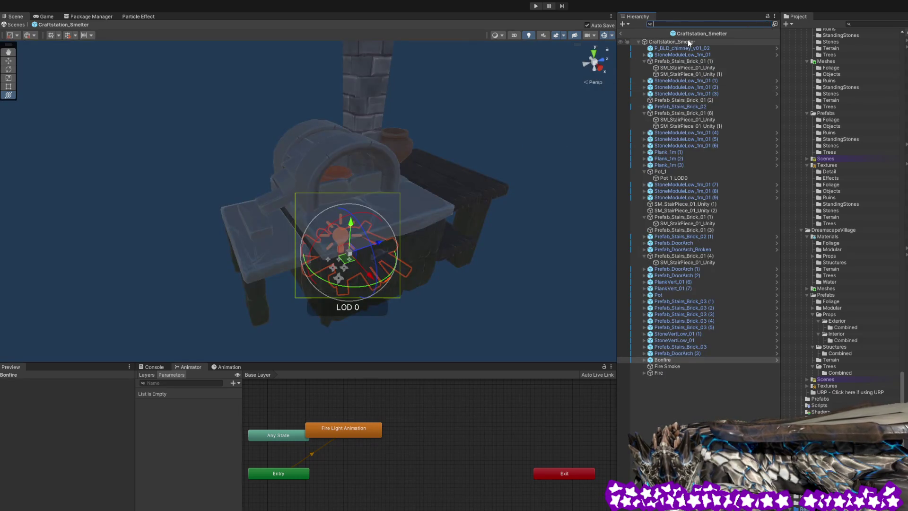
Frame Craftstation_Smelter, set the handle back to Pivot, orbit around the smelter and deselect.
{"action": "double_click", "coordinate": [679, 41]}
{"action": "mouse_move", "coordinate": [462, 147]}
{"action": "left_mouse_down"}
{"action": "mouse_move", "coordinate": [402, 155]}
{"action": "mouse_move", "coordinate": [483, 118]}
{"action": "left_mouse_up"}
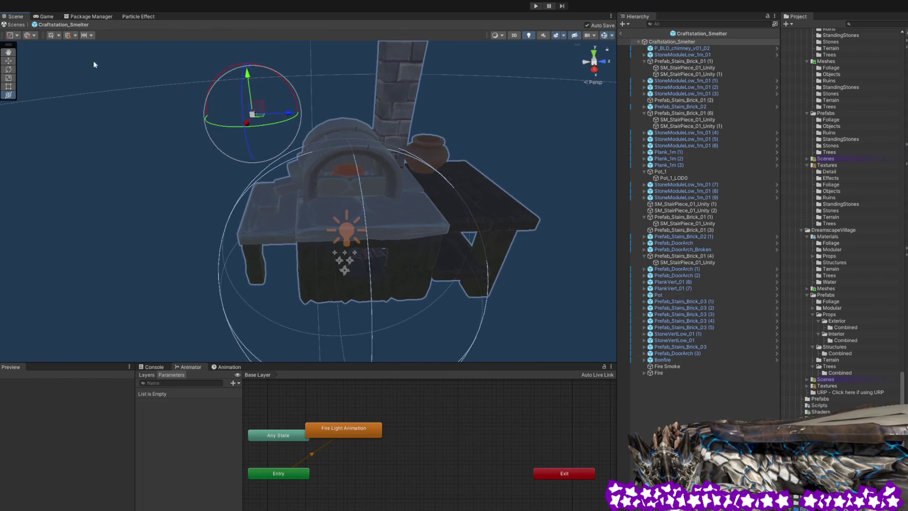
{"action": "left_click", "coordinate": [10, 36]}
{"action": "left_click", "coordinate": [20, 45]}
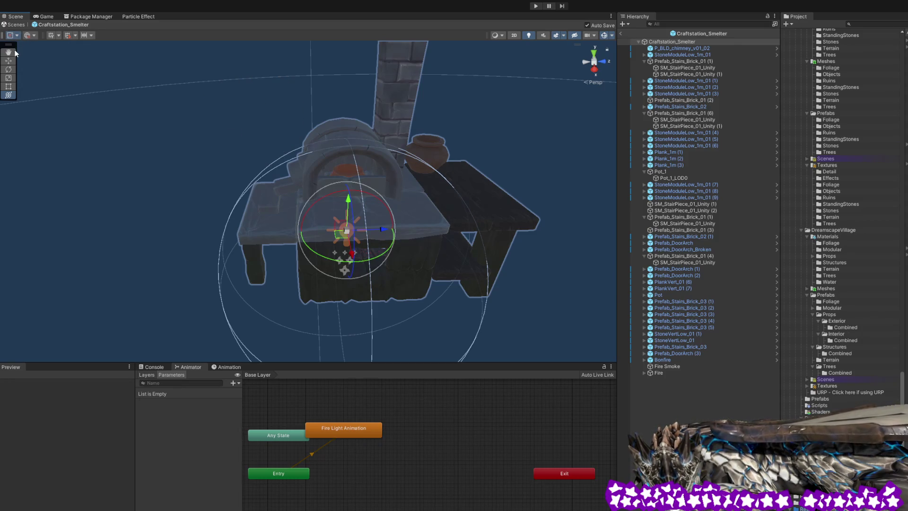
{"action": "left_click", "coordinate": [23, 53]}
{"action": "mouse_move", "coordinate": [331, 180]}
{"action": "left_mouse_down"}
{"action": "mouse_move", "coordinate": [368, 186]}
{"action": "mouse_move", "coordinate": [379, 168]}
{"action": "mouse_move", "coordinate": [442, 168]}
{"action": "mouse_move", "coordinate": [476, 156]}
{"action": "mouse_move", "coordinate": [340, 173]}
{"action": "left_mouse_up"}
{"action": "left_click", "coordinate": [661, 400]}
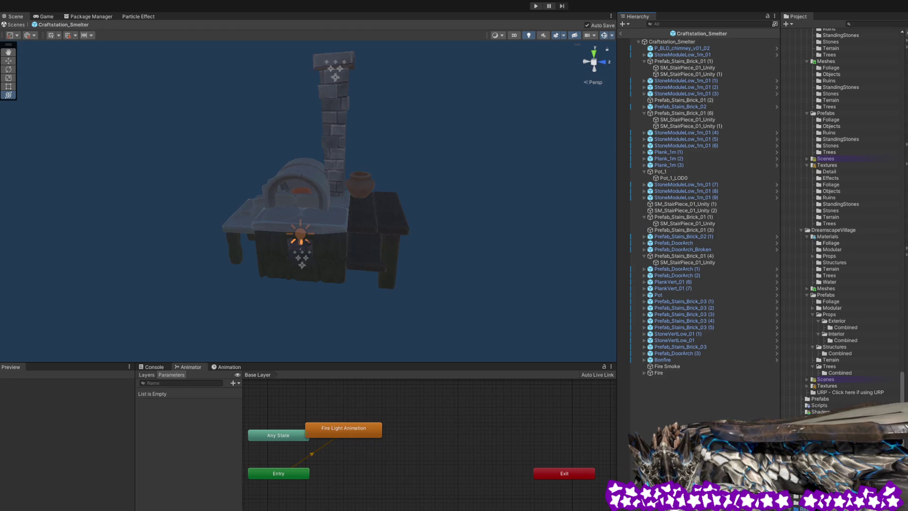
Create an empty child named Smelter under Craftstation_Smelter.
{"action": "left_click", "coordinate": [664, 42]}
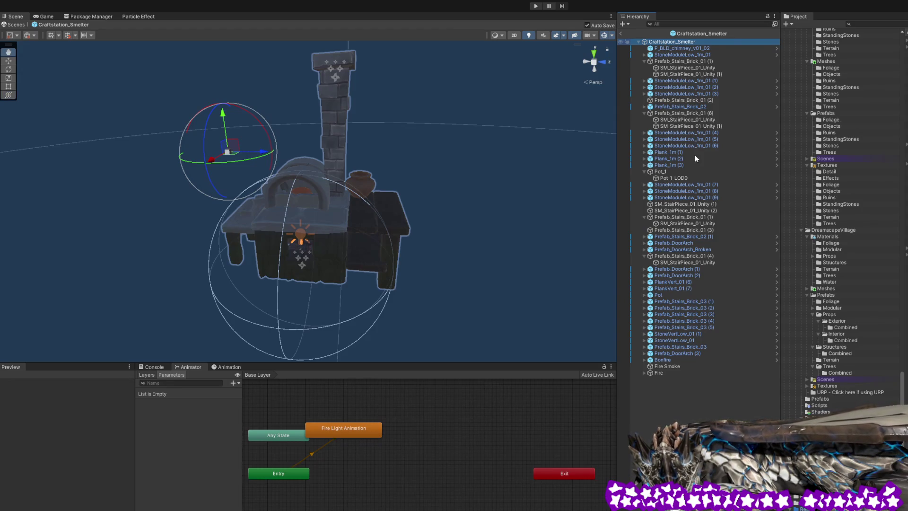
{"action": "key", "text": "ctrl+shift+n"}
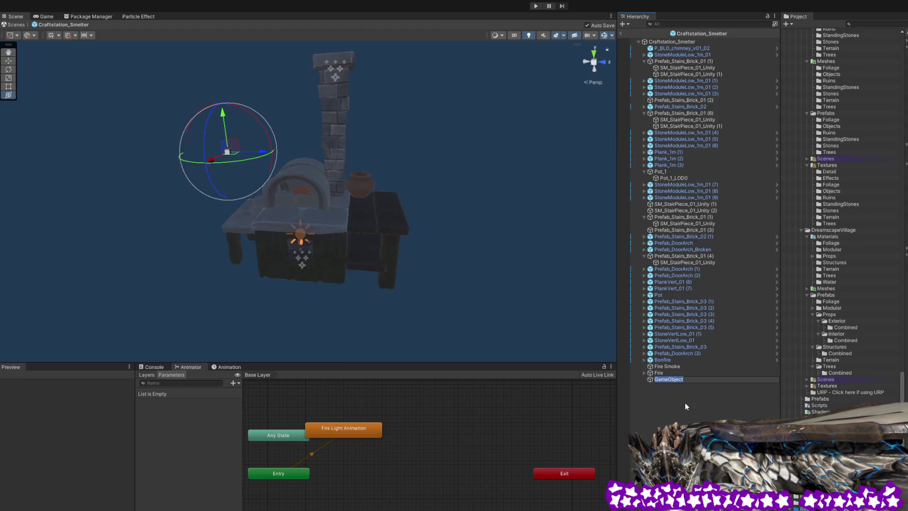
{"action": "type", "text": "S"}
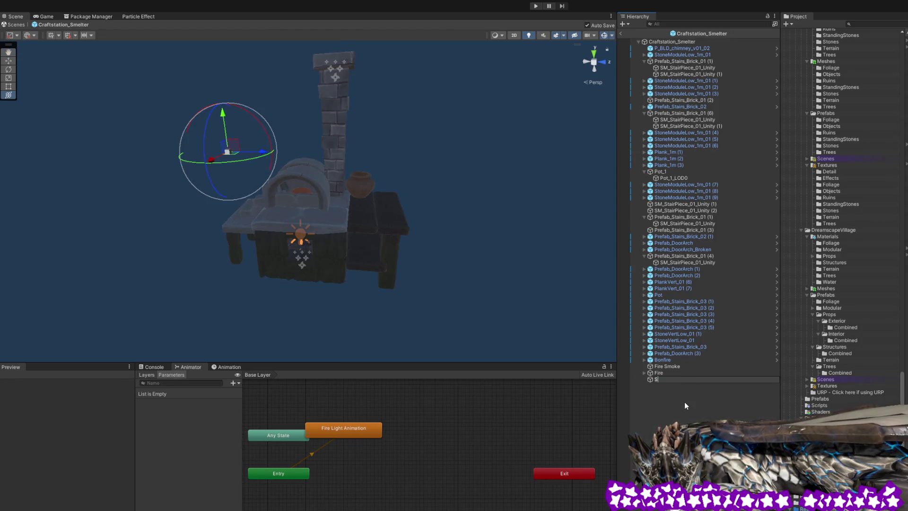
{"action": "type", "text": "melter"}
{"action": "key", "text": "Return"}
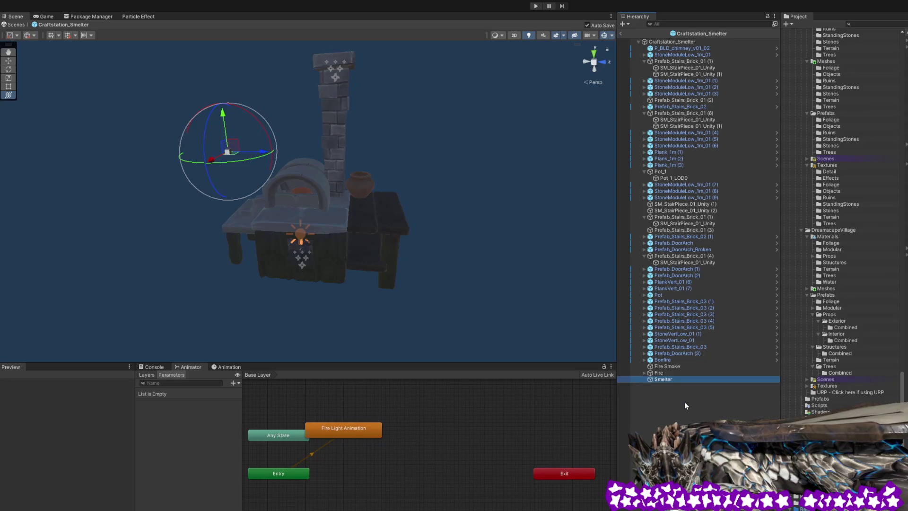
Move the chimney through Fire parts under the new Smelter object.
{"action": "left_click", "coordinate": [684, 48]}
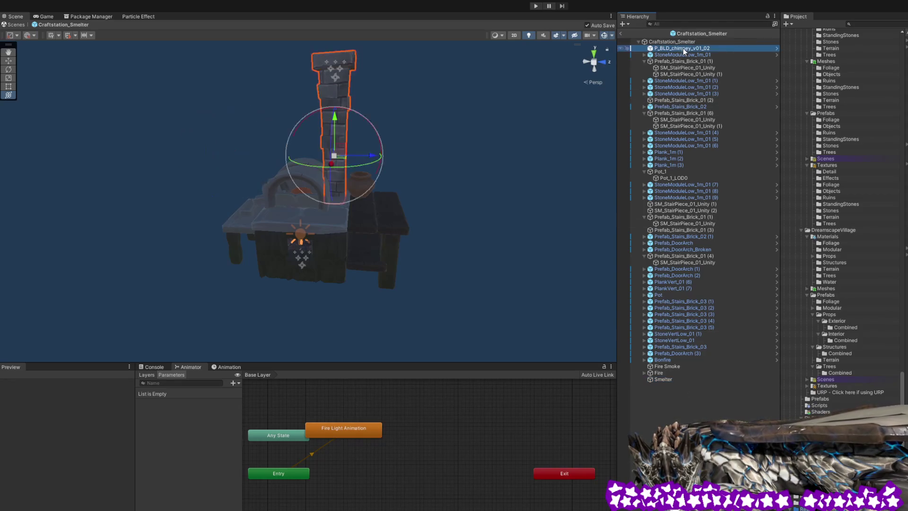
{"action": "left_click", "coordinate": [677, 373], "text": "shift"}
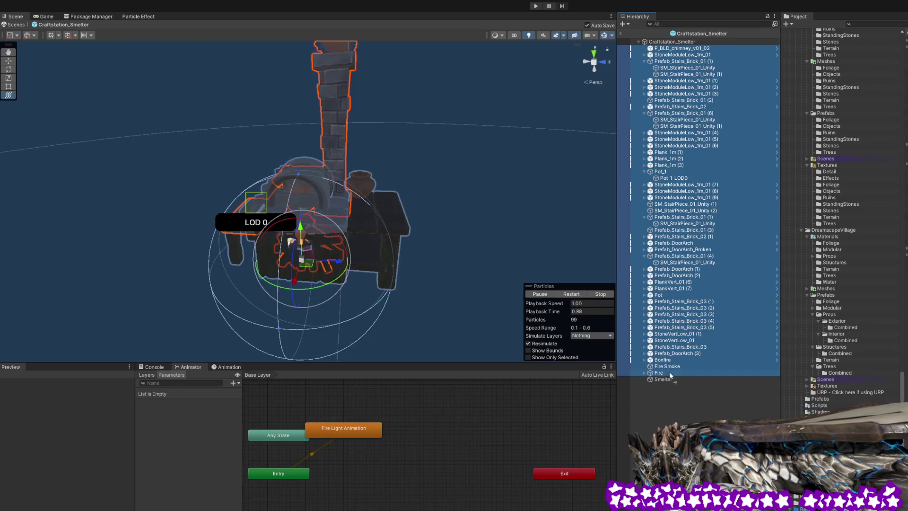
{"action": "left_click_drag", "start_coordinate": [666, 383], "coordinate": [665, 380]}
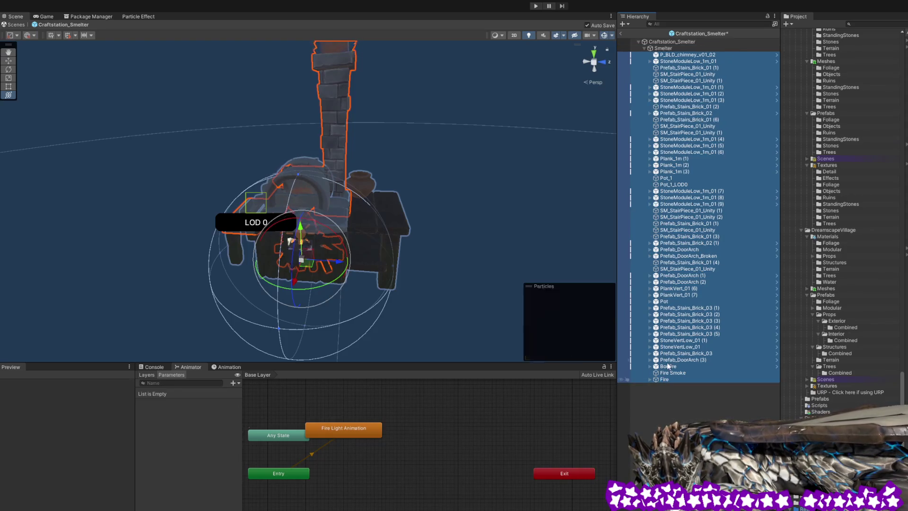
{"action": "left_click", "coordinate": [685, 404]}
{"action": "left_click", "coordinate": [657, 43]}
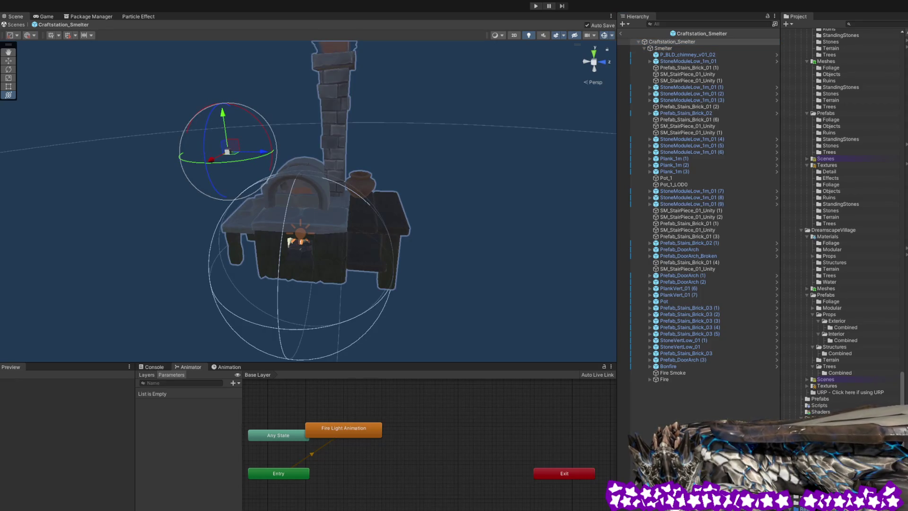
{"action": "key", "text": "ctrl+z"}
{"action": "key", "text": "ctrl+z"}
{"action": "key", "text": "ctrl+z"}
{"action": "key", "text": "ctrl+z"}
{"action": "key", "text": "ctrl+z"}
{"action": "key", "text": "ctrl+z"}
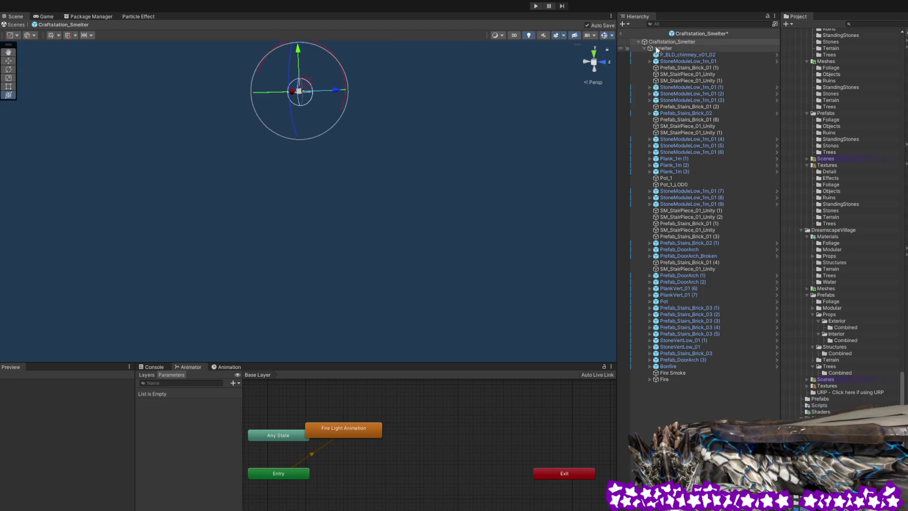
Frame the smelter and compare the pivots of Smelter and Craftstation_Smelter.
{"action": "mouse_move", "coordinate": [408, 134]}
{"action": "left_mouse_down"}
{"action": "mouse_move", "coordinate": [371, 150]}
{"action": "mouse_move", "coordinate": [460, 150]}
{"action": "mouse_move", "coordinate": [586, 181]}
{"action": "left_mouse_up"}
{"action": "key", "text": "f"}
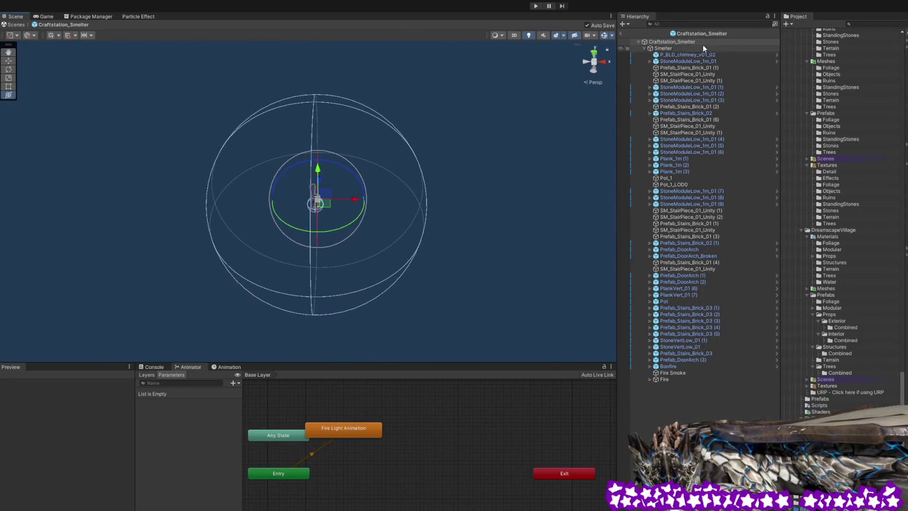
{"action": "left_click", "coordinate": [670, 48]}
{"action": "left_click", "coordinate": [675, 41]}
{"action": "left_click", "coordinate": [672, 47]}
{"action": "left_click", "coordinate": [674, 42]}
{"action": "scroll", "coordinate": [456, 141], "scroll_direction": "up", "scroll_amount": 3}
Drag the Smelter group along its vertical axis and check it from several angles.
{"action": "mouse_move", "coordinate": [464, 143]}
{"action": "left_mouse_down"}
{"action": "mouse_move", "coordinate": [440, 176]}
{"action": "mouse_move", "coordinate": [419, 149]}
{"action": "left_mouse_up"}
{"action": "mouse_move", "coordinate": [518, 146]}
{"action": "left_mouse_down"}
{"action": "mouse_move", "coordinate": [429, 134]}
{"action": "mouse_move", "coordinate": [444, 118]}
{"action": "mouse_move", "coordinate": [425, 126]}
{"action": "left_mouse_up"}
{"action": "left_click_drag", "start_coordinate": [308, 146], "coordinate": [320, 40]}
{"action": "mouse_move", "coordinate": [387, 113]}
{"action": "left_mouse_down"}
{"action": "mouse_move", "coordinate": [350, 161]}
{"action": "mouse_move", "coordinate": [328, 150]}
{"action": "mouse_move", "coordinate": [366, 132]}
{"action": "mouse_move", "coordinate": [350, 137]}
{"action": "left_mouse_up"}
{"action": "left_click", "coordinate": [679, 42]}
{"action": "key", "text": "f"}
{"action": "mouse_move", "coordinate": [541, 121]}
{"action": "left_mouse_down"}
{"action": "mouse_move", "coordinate": [454, 162]}
{"action": "mouse_move", "coordinate": [538, 121]}
{"action": "mouse_move", "coordinate": [511, 139]}
{"action": "mouse_move", "coordinate": [520, 137]}
{"action": "left_mouse_up"}
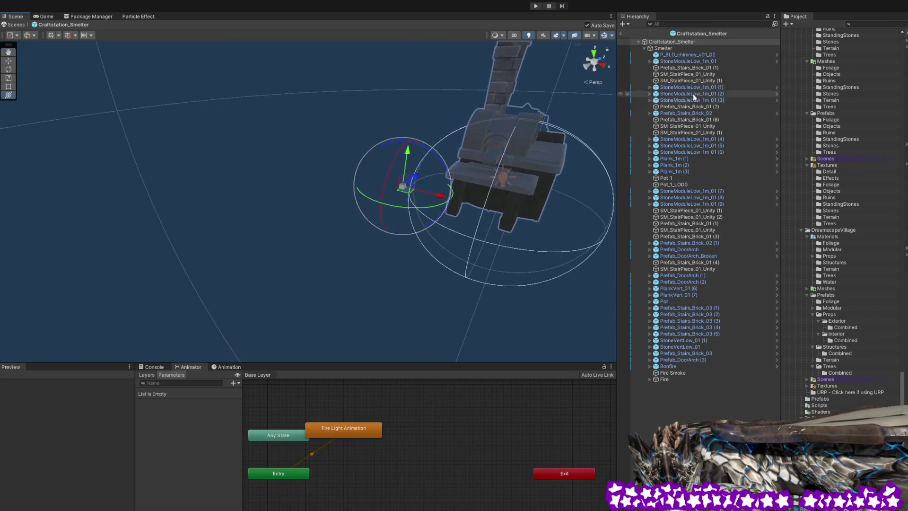
{"action": "left_click", "coordinate": [663, 48]}
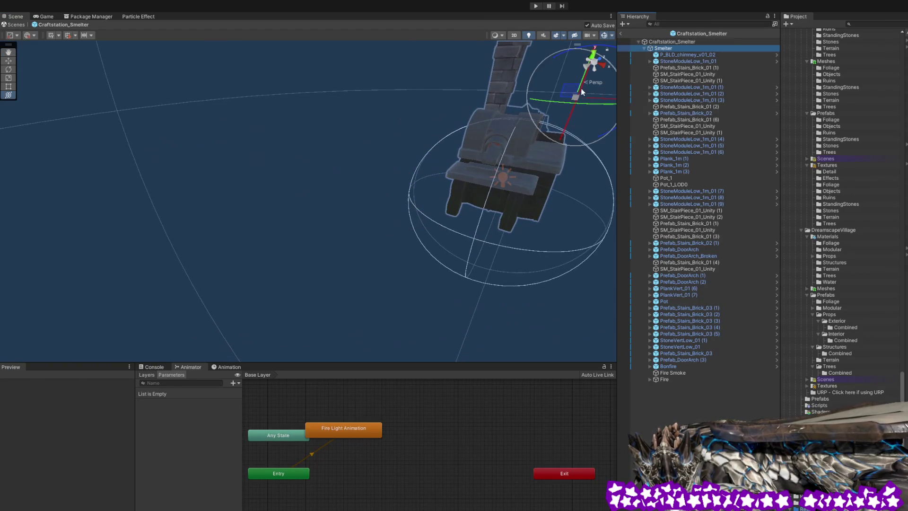
{"action": "mouse_move", "coordinate": [572, 93]}
{"action": "left_mouse_down"}
{"action": "mouse_move", "coordinate": [568, 132]}
{"action": "mouse_move", "coordinate": [556, 116]}
{"action": "mouse_move", "coordinate": [473, 94]}
{"action": "mouse_move", "coordinate": [571, 104]}
{"action": "mouse_move", "coordinate": [493, 128]}
{"action": "mouse_move", "coordinate": [370, 139]}
{"action": "left_mouse_up"}
{"action": "left_click", "coordinate": [658, 43]}
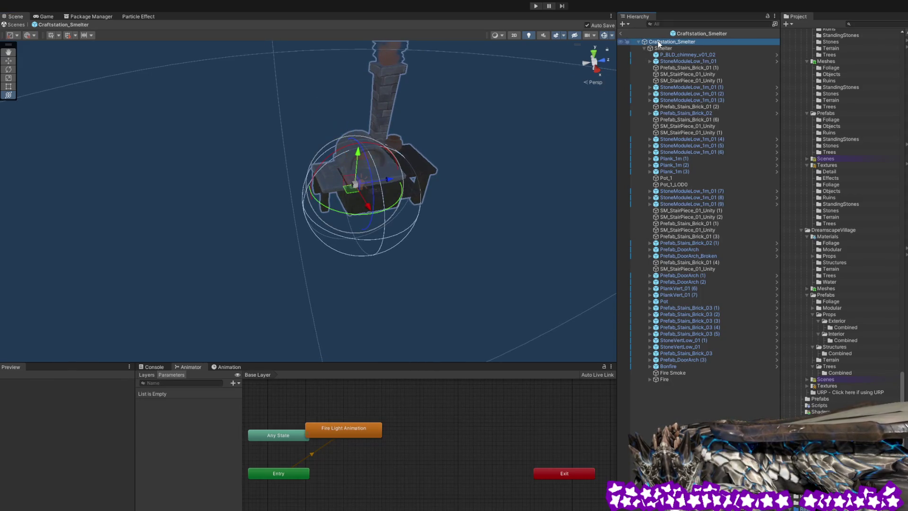
Raise the Smelter group and slide it left along X.
{"action": "left_click_drag", "start_coordinate": [469, 146], "coordinate": [462, 157]}
{"action": "scroll", "coordinate": [423, 185], "scroll_direction": "up", "scroll_amount": 10}
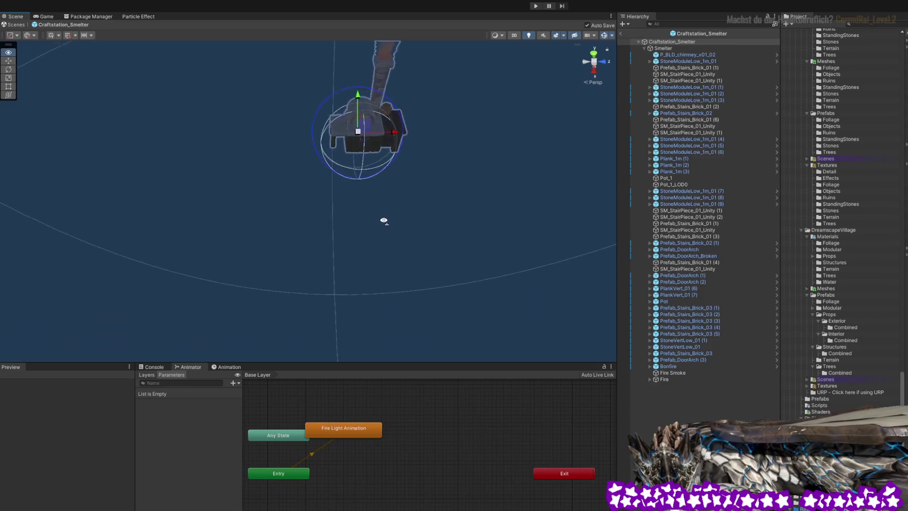
{"action": "mouse_move", "coordinate": [425, 169]}
{"action": "left_mouse_down"}
{"action": "mouse_move", "coordinate": [400, 169]}
{"action": "mouse_move", "coordinate": [543, 111]}
{"action": "left_mouse_up"}
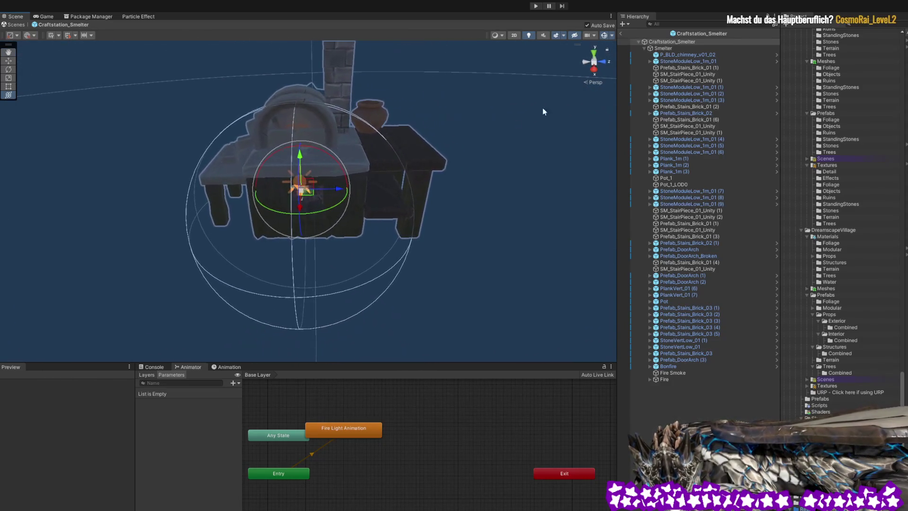
{"action": "left_click", "coordinate": [655, 48]}
{"action": "mouse_move", "coordinate": [364, 131]}
{"action": "left_mouse_down"}
{"action": "mouse_move", "coordinate": [252, 100]}
{"action": "mouse_move", "coordinate": [223, 76]}
{"action": "mouse_move", "coordinate": [222, 63]}
{"action": "left_mouse_up"}
{"action": "left_click_drag", "start_coordinate": [254, 105], "coordinate": [241, 104]}
{"action": "left_click", "coordinate": [671, 42]}
Lower the Smelter group vertically and frame the fire light to check placement.
{"action": "mouse_move", "coordinate": [447, 203]}
{"action": "left_mouse_down"}
{"action": "mouse_move", "coordinate": [433, 227]}
{"action": "mouse_move", "coordinate": [416, 188]}
{"action": "mouse_move", "coordinate": [381, 158]}
{"action": "mouse_move", "coordinate": [388, 130]}
{"action": "mouse_move", "coordinate": [435, 137]}
{"action": "mouse_move", "coordinate": [453, 166]}
{"action": "mouse_move", "coordinate": [458, 158]}
{"action": "mouse_move", "coordinate": [480, 163]}
{"action": "left_mouse_up"}
{"action": "left_click", "coordinate": [662, 48]}
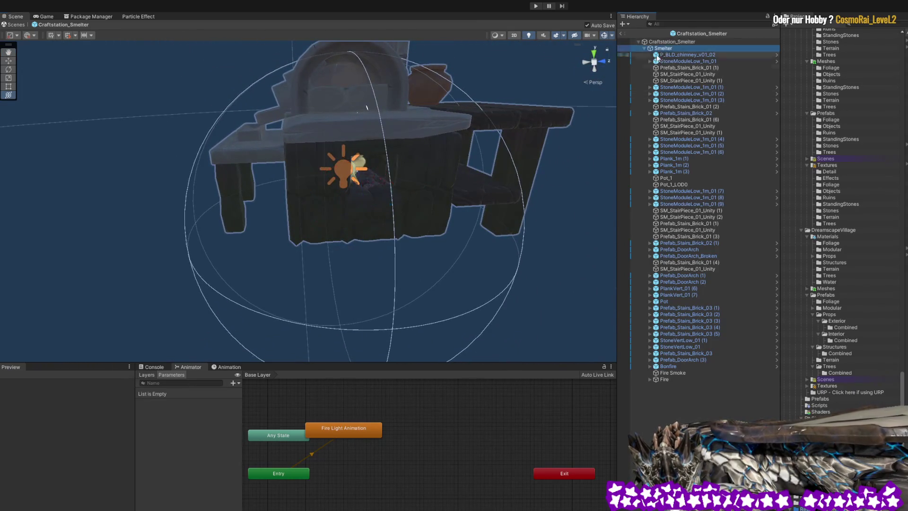
{"action": "mouse_move", "coordinate": [432, 203]}
{"action": "left_mouse_down"}
{"action": "mouse_move", "coordinate": [416, 168]}
{"action": "mouse_move", "coordinate": [378, 167]}
{"action": "mouse_move", "coordinate": [581, 100]}
{"action": "left_mouse_up"}
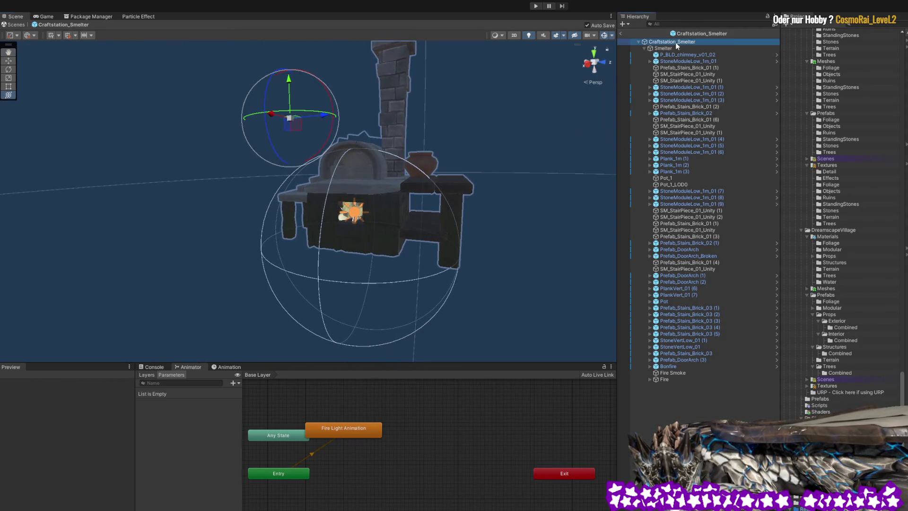
{"action": "mouse_move", "coordinate": [575, 132]}
{"action": "left_mouse_down"}
{"action": "mouse_move", "coordinate": [477, 169]}
{"action": "mouse_move", "coordinate": [475, 146]}
{"action": "left_mouse_up"}
{"action": "left_click", "coordinate": [663, 49]}
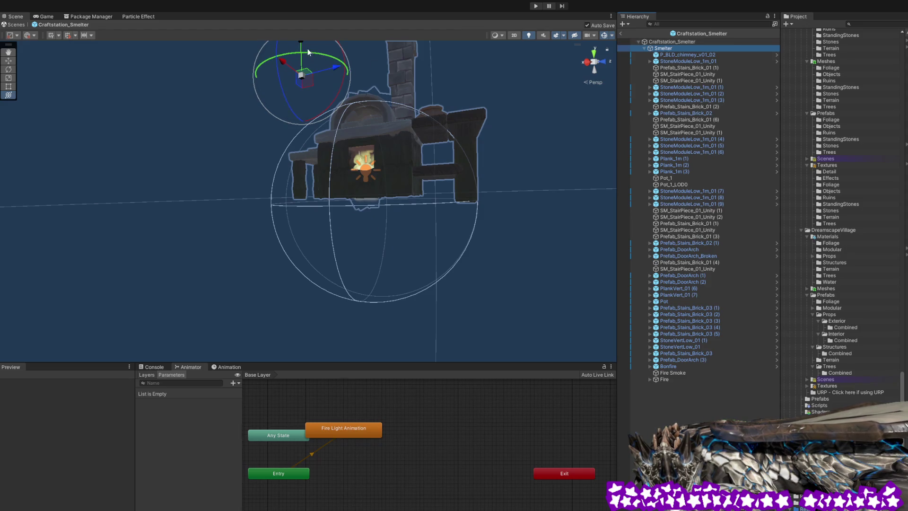
{"action": "left_click_drag", "start_coordinate": [301, 47], "coordinate": [300, 56]}
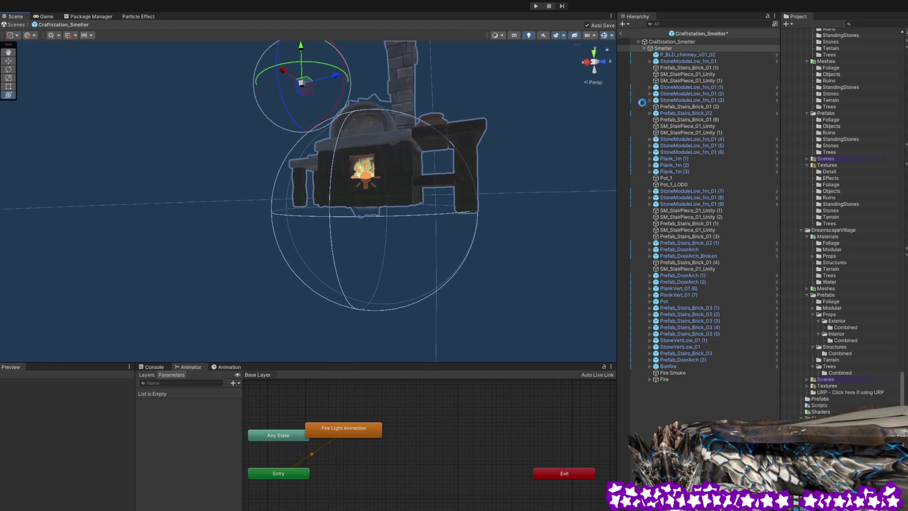
{"action": "double_click", "coordinate": [668, 42]}
{"action": "mouse_move", "coordinate": [546, 115]}
{"action": "left_mouse_down"}
{"action": "mouse_move", "coordinate": [426, 180]}
{"action": "mouse_move", "coordinate": [506, 207]}
{"action": "mouse_move", "coordinate": [477, 209]}
{"action": "mouse_move", "coordinate": [505, 210]}
{"action": "mouse_move", "coordinate": [466, 203]}
{"action": "mouse_move", "coordinate": [100, 223]}
{"action": "mouse_move", "coordinate": [81, 239]}
{"action": "mouse_move", "coordinate": [416, 284]}
{"action": "mouse_move", "coordinate": [369, 229]}
{"action": "mouse_move", "coordinate": [434, 223]}
{"action": "mouse_move", "coordinate": [472, 238]}
{"action": "left_mouse_up"}
{"action": "key", "text": "f"}
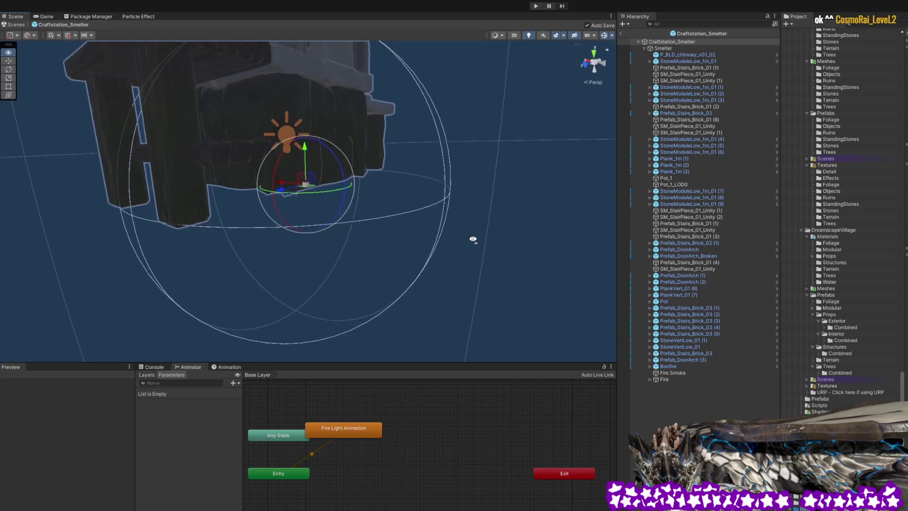
{"action": "left_click", "coordinate": [664, 48]}
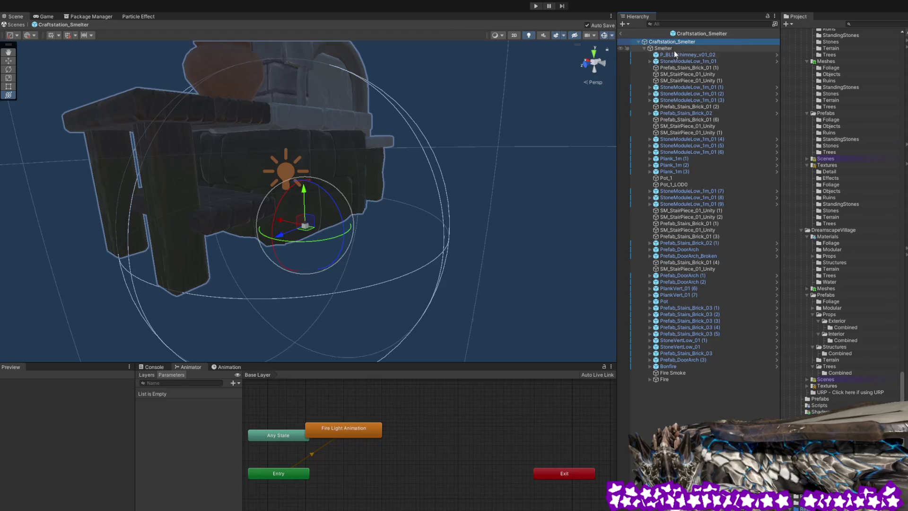
Slide the Smelter group right along the X axis.
{"action": "key", "text": "f"}
{"action": "left_click_drag", "start_coordinate": [257, 102], "coordinate": [292, 111]}
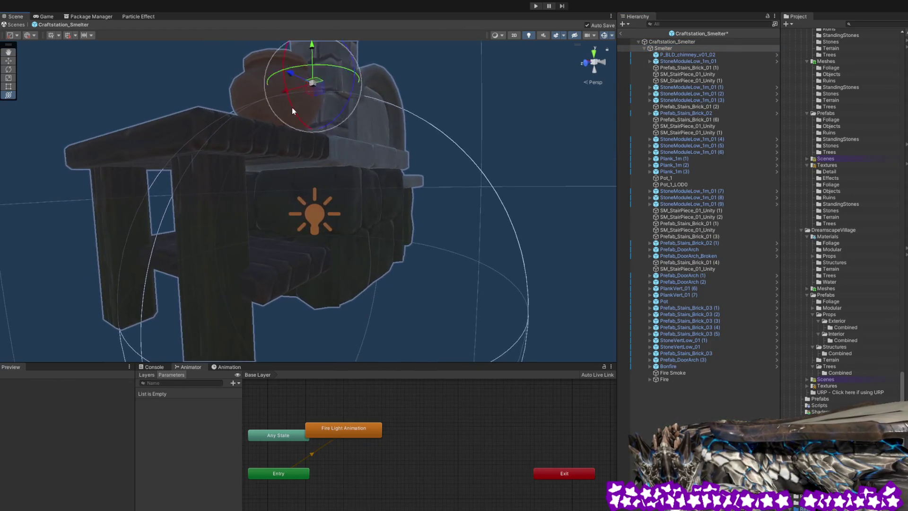
{"action": "left_click", "coordinate": [689, 42]}
{"action": "mouse_move", "coordinate": [391, 192]}
{"action": "left_mouse_down"}
{"action": "mouse_move", "coordinate": [517, 198]}
{"action": "mouse_move", "coordinate": [509, 274]}
{"action": "mouse_move", "coordinate": [462, 263]}
{"action": "mouse_move", "coordinate": [456, 245]}
{"action": "mouse_move", "coordinate": [449, 320]}
{"action": "left_mouse_up"}
{"action": "scroll", "coordinate": [449, 319], "scroll_direction": "up", "scroll_amount": 2}
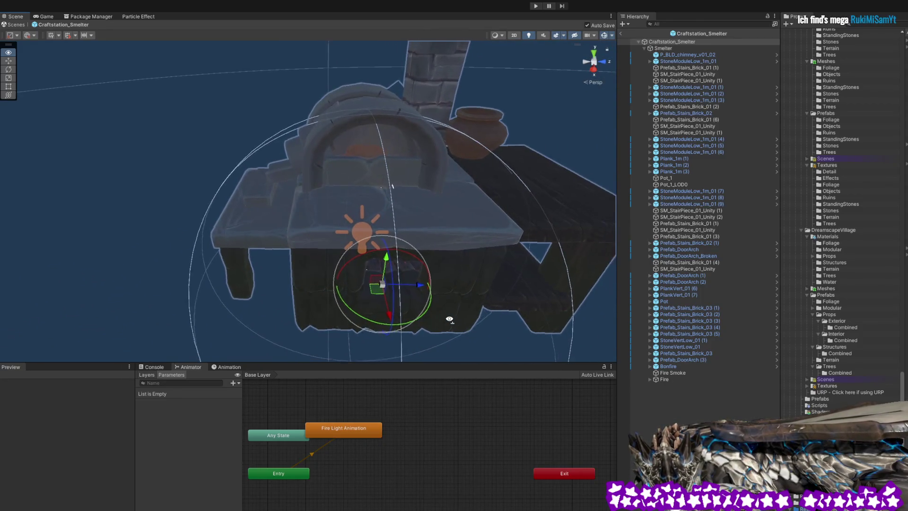
{"action": "scroll", "coordinate": [449, 319], "scroll_direction": "down", "scroll_amount": 2}
Rotate the Smelter group about its vertical axis, undoing and retrying until it faces front.
{"action": "mouse_move", "coordinate": [388, 315]}
{"action": "left_mouse_down"}
{"action": "mouse_move", "coordinate": [266, 302]}
{"action": "mouse_move", "coordinate": [442, 308]}
{"action": "mouse_move", "coordinate": [539, 277]}
{"action": "mouse_move", "coordinate": [494, 298]}
{"action": "mouse_move", "coordinate": [407, 311]}
{"action": "left_mouse_up"}
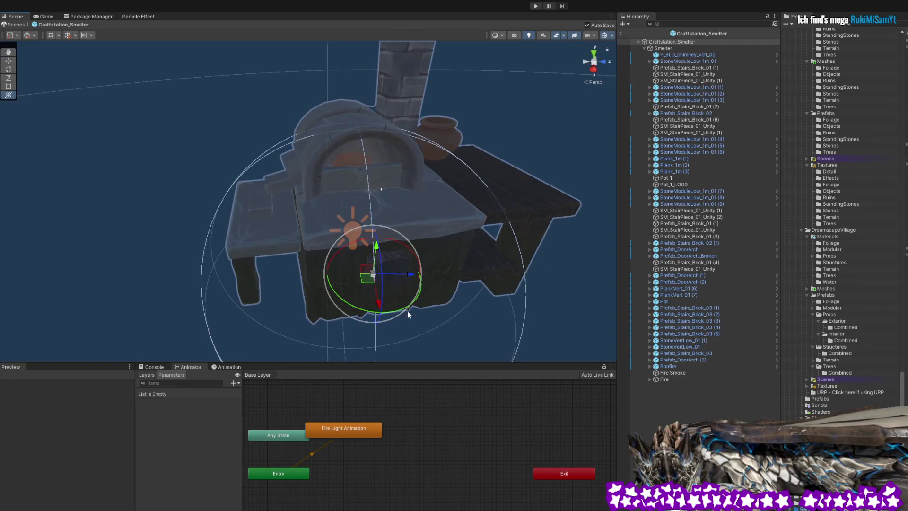
{"action": "key", "text": "ctrl+z"}
{"action": "left_click", "coordinate": [662, 48]}
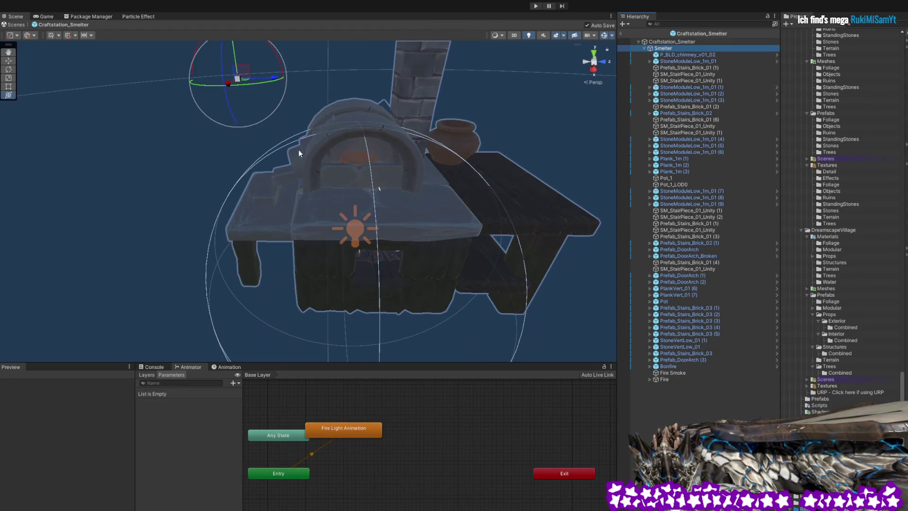
{"action": "left_click_drag", "start_coordinate": [230, 86], "coordinate": [230, 92]}
{"action": "key", "text": "ctrl+z"}
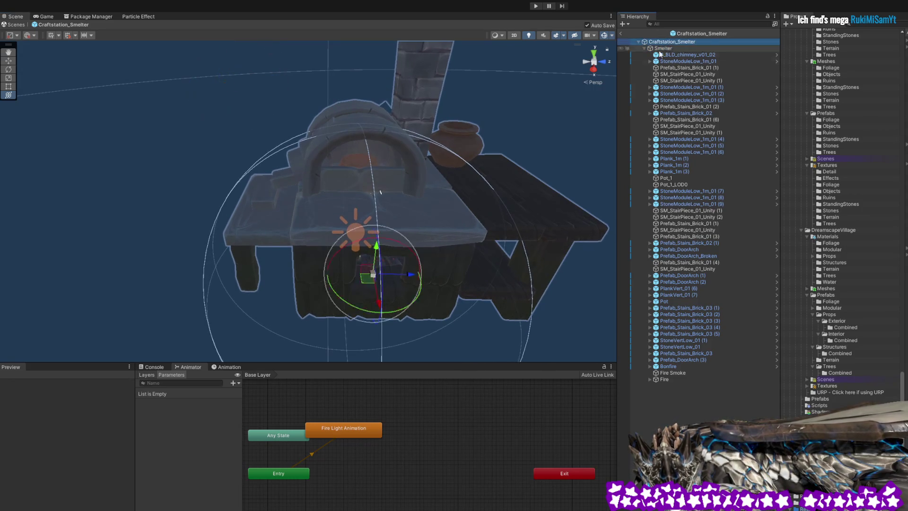
{"action": "mouse_move", "coordinate": [422, 299]}
{"action": "left_mouse_down"}
{"action": "mouse_move", "coordinate": [399, 314]}
{"action": "mouse_move", "coordinate": [272, 302]}
{"action": "mouse_move", "coordinate": [336, 301]}
{"action": "mouse_move", "coordinate": [494, 270]}
{"action": "mouse_move", "coordinate": [445, 283]}
{"action": "mouse_move", "coordinate": [269, 282]}
{"action": "mouse_move", "coordinate": [373, 284]}
{"action": "left_mouse_up"}
{"action": "left_click_drag", "start_coordinate": [378, 192], "coordinate": [380, 192]}
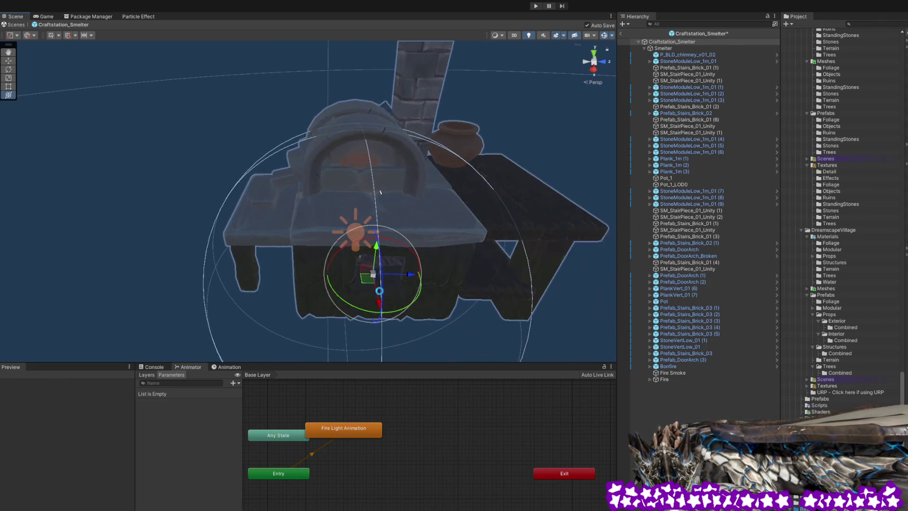
{"action": "left_click", "coordinate": [670, 48]}
{"action": "left_click_drag", "start_coordinate": [273, 82], "coordinate": [217, 77]}
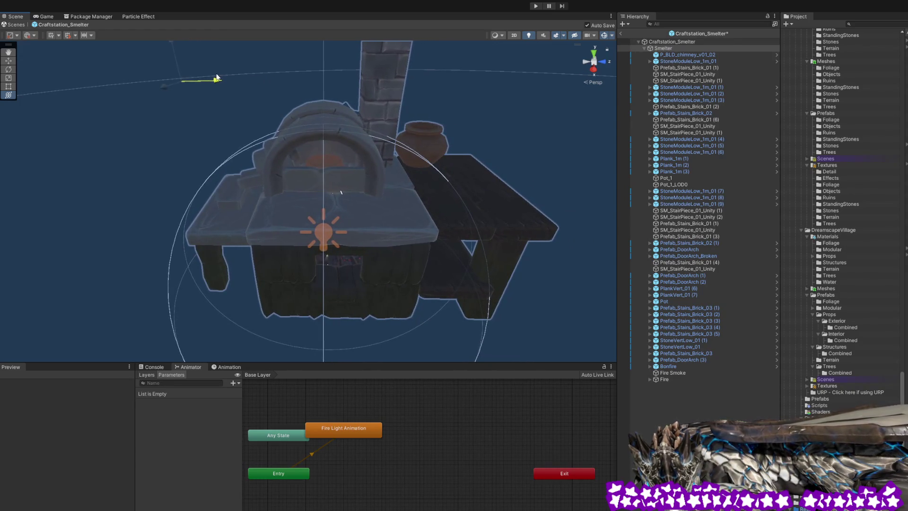
{"action": "left_click", "coordinate": [664, 43]}
{"action": "mouse_move", "coordinate": [399, 313]}
{"action": "left_mouse_down"}
{"action": "mouse_move", "coordinate": [353, 316]}
{"action": "mouse_move", "coordinate": [382, 314]}
{"action": "mouse_move", "coordinate": [466, 252]}
{"action": "left_mouse_up"}
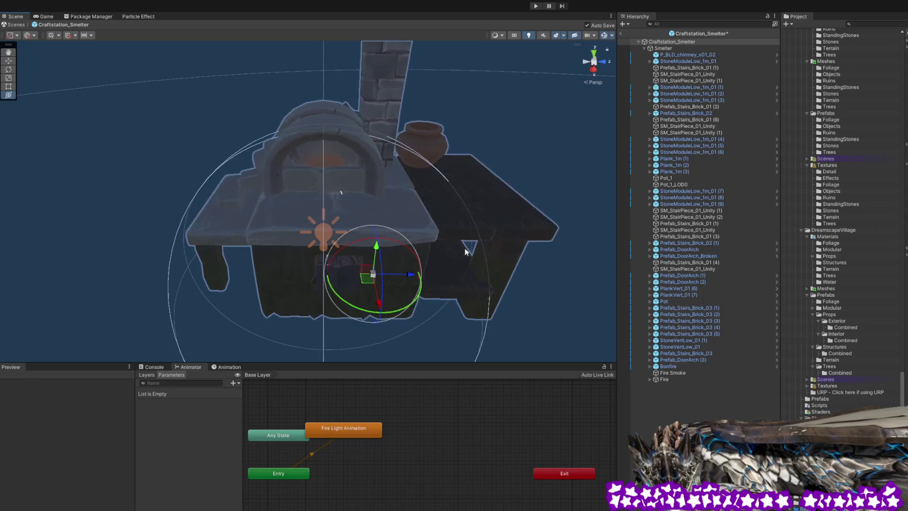
{"action": "left_click", "coordinate": [676, 48]}
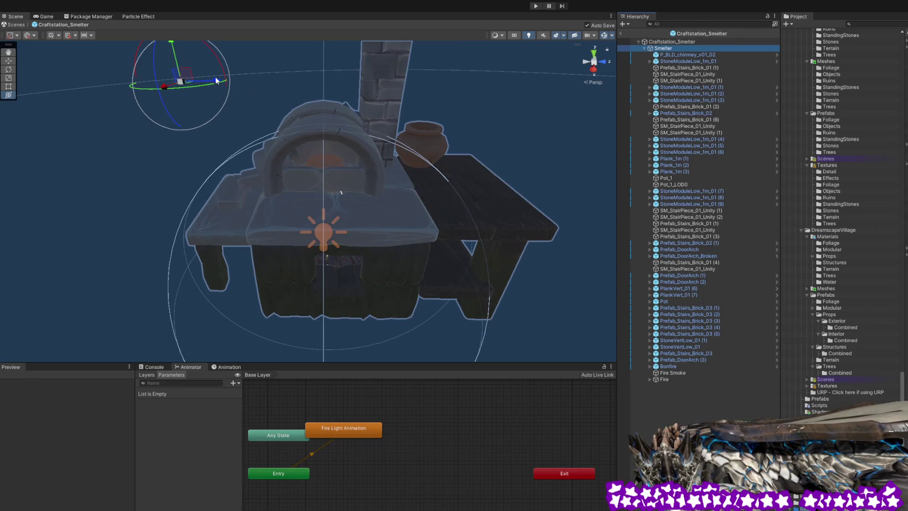
{"action": "left_click_drag", "start_coordinate": [215, 80], "coordinate": [352, 95]}
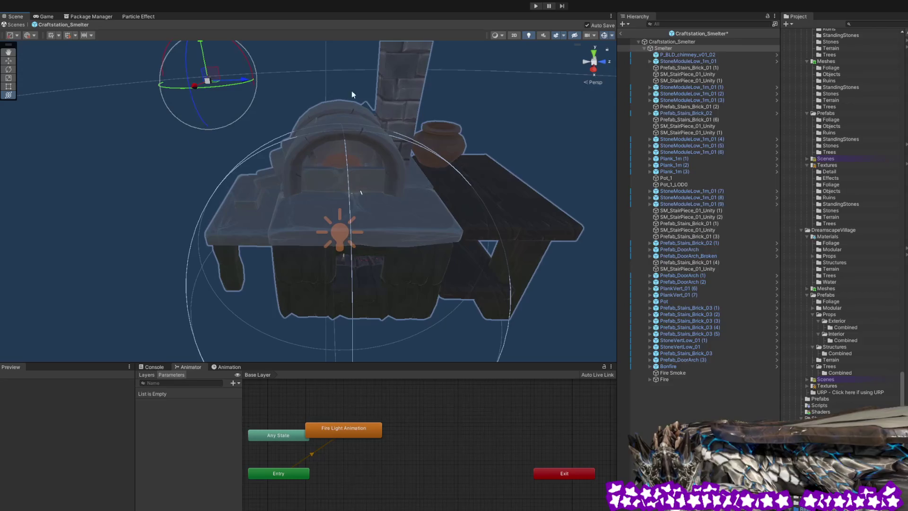
{"action": "left_click", "coordinate": [675, 42]}
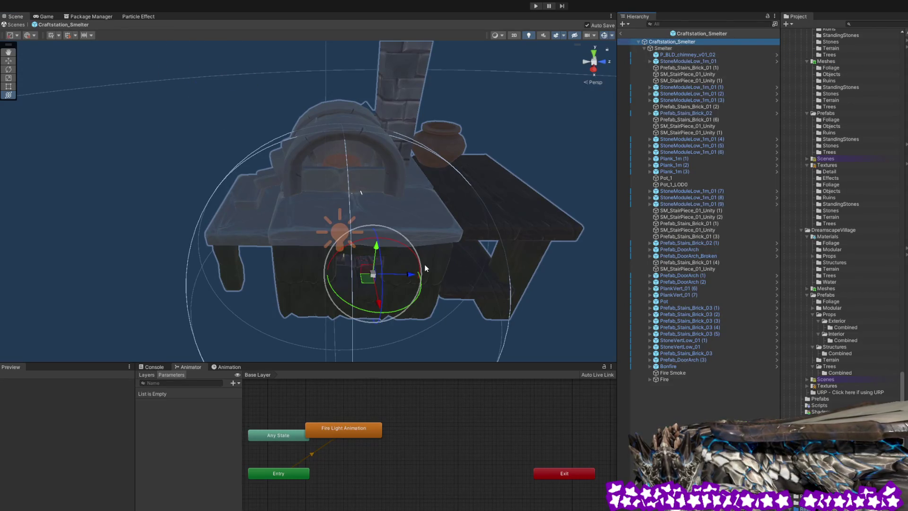
{"action": "mouse_move", "coordinate": [391, 312]}
{"action": "left_mouse_down"}
{"action": "mouse_move", "coordinate": [328, 318]}
{"action": "mouse_move", "coordinate": [478, 293]}
{"action": "mouse_move", "coordinate": [596, 236]}
{"action": "mouse_move", "coordinate": [487, 289]}
{"action": "mouse_move", "coordinate": [331, 296]}
{"action": "left_mouse_up"}
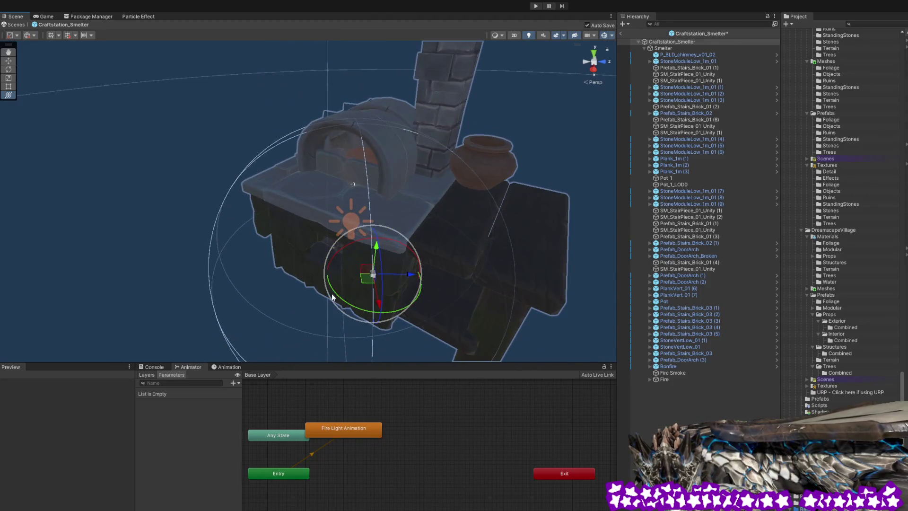
{"action": "left_click", "coordinate": [663, 49]}
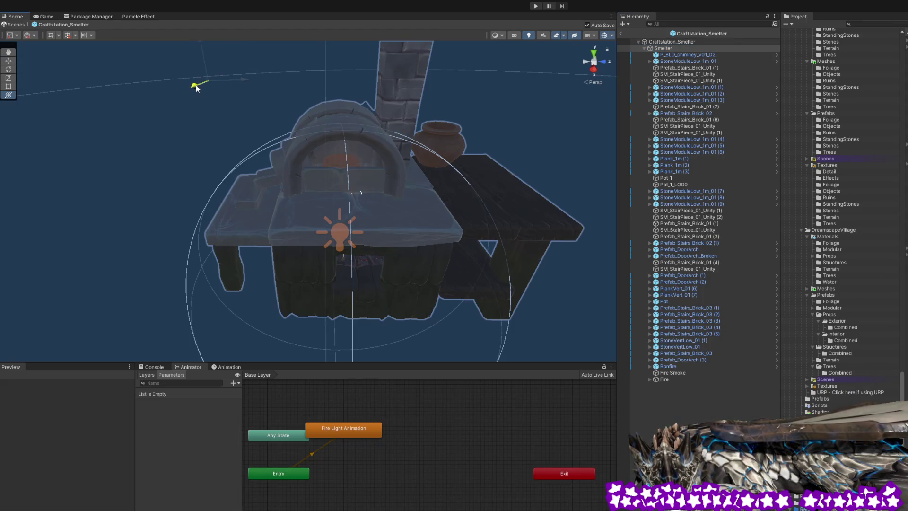
{"action": "left_click_drag", "start_coordinate": [196, 87], "coordinate": [195, 91]}
{"action": "left_click", "coordinate": [674, 42]}
{"action": "mouse_move", "coordinate": [402, 308]}
{"action": "left_mouse_down"}
{"action": "mouse_move", "coordinate": [284, 308]}
{"action": "mouse_move", "coordinate": [383, 312]}
{"action": "mouse_move", "coordinate": [522, 297]}
{"action": "mouse_move", "coordinate": [602, 270]}
{"action": "mouse_move", "coordinate": [517, 298]}
{"action": "mouse_move", "coordinate": [411, 306]}
{"action": "left_mouse_up"}
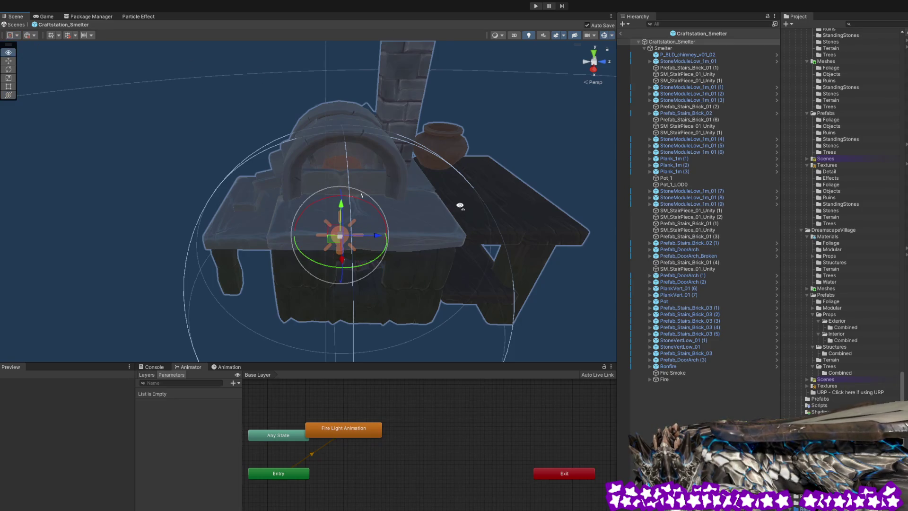
{"action": "left_click_drag", "start_coordinate": [459, 204], "coordinate": [568, 129]}
{"action": "left_click", "coordinate": [674, 49]}
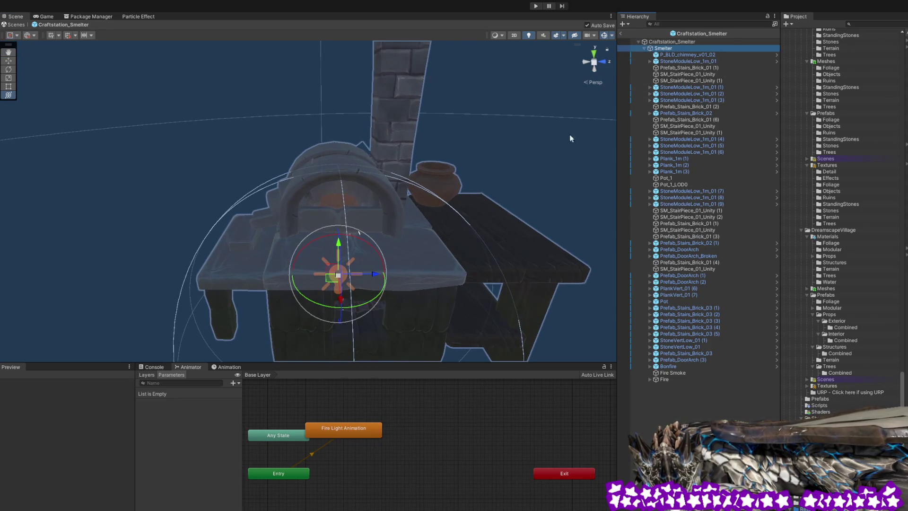
{"action": "mouse_move", "coordinate": [464, 152]}
{"action": "left_mouse_down"}
{"action": "mouse_move", "coordinate": [461, 127]}
{"action": "mouse_move", "coordinate": [493, 125]}
{"action": "left_mouse_up"}
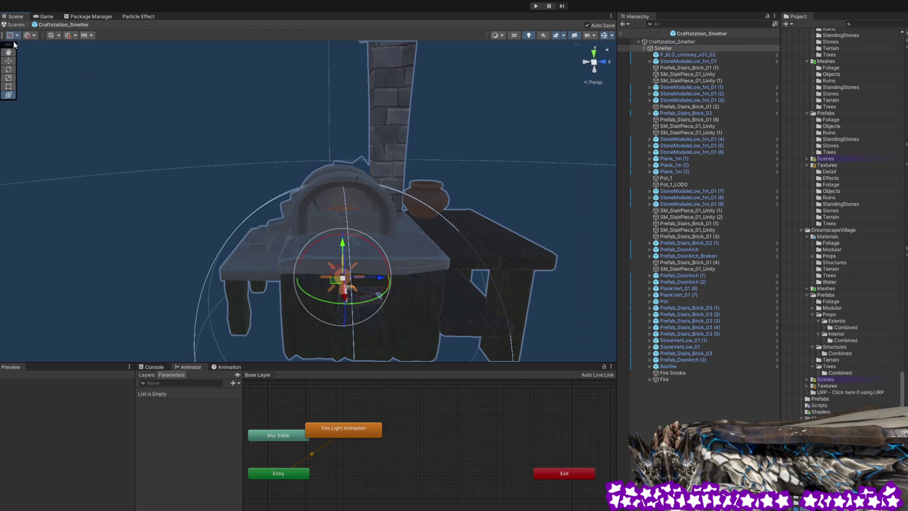
{"action": "left_click", "coordinate": [656, 43]}
{"action": "mouse_move", "coordinate": [393, 206]}
{"action": "left_mouse_down"}
{"action": "mouse_move", "coordinate": [385, 188]}
{"action": "mouse_move", "coordinate": [381, 202]}
{"action": "mouse_move", "coordinate": [370, 196]}
{"action": "mouse_move", "coordinate": [411, 141]}
{"action": "mouse_move", "coordinate": [419, 183]}
{"action": "mouse_move", "coordinate": [379, 246]}
{"action": "mouse_move", "coordinate": [182, 305]}
{"action": "mouse_move", "coordinate": [436, 183]}
{"action": "left_mouse_up"}
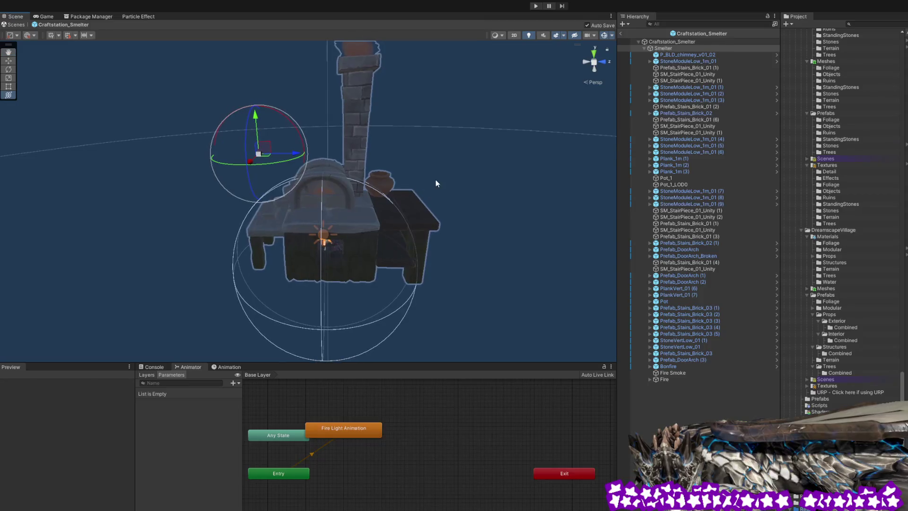
Inspect the Smelter group, Craftstation_Smelter root and Fire particle effect.
{"action": "left_click", "coordinate": [669, 49]}
{"action": "left_click", "coordinate": [668, 43]}
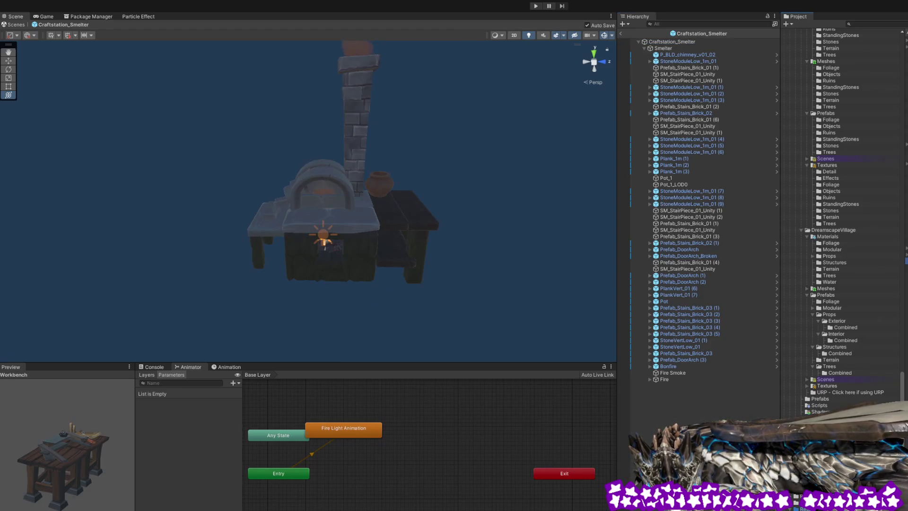
{"action": "left_click", "coordinate": [662, 42]}
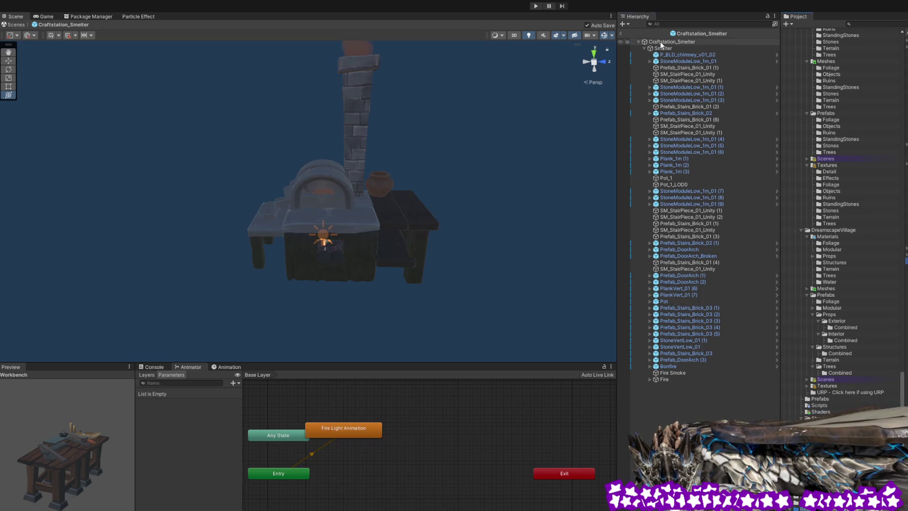
{"action": "left_click", "coordinate": [662, 48]}
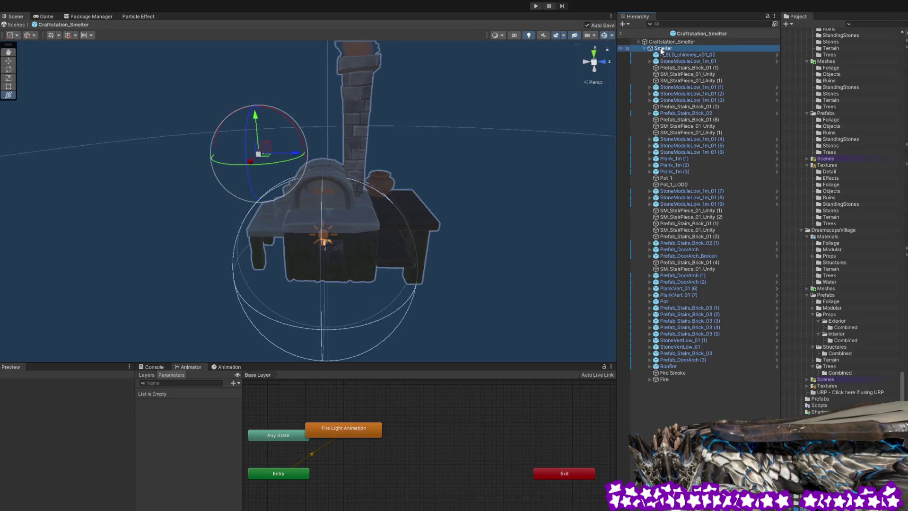
{"action": "left_click", "coordinate": [663, 43]}
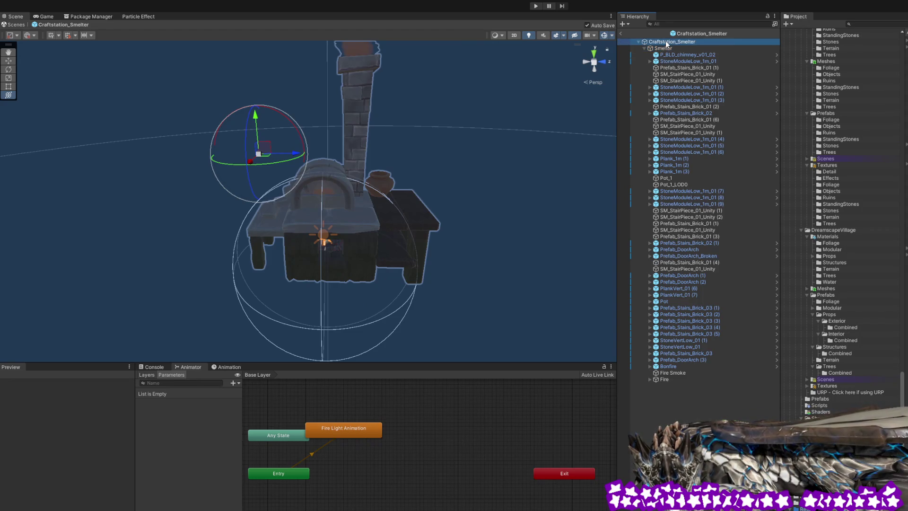
{"action": "left_click", "coordinate": [693, 375]}
{"action": "left_click", "coordinate": [681, 379]}
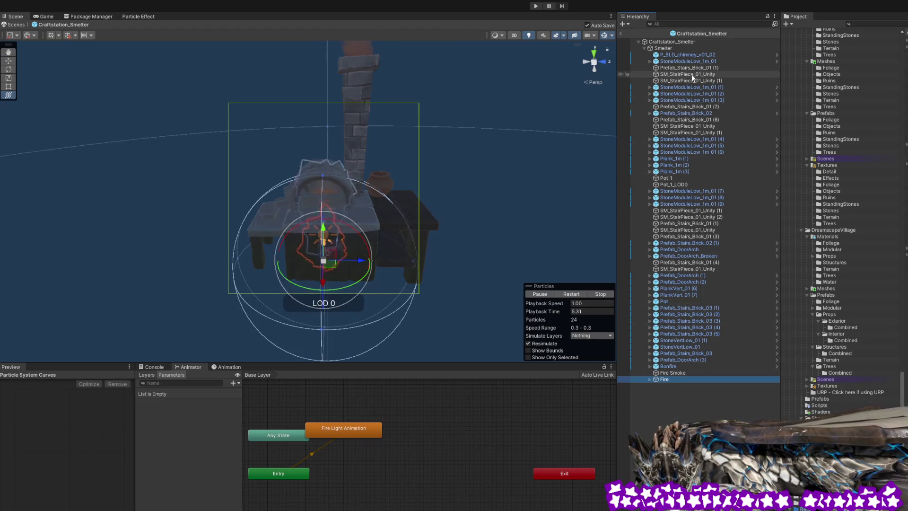
Preview the Workbench model and open its prefab for editing.
{"action": "left_click", "coordinate": [681, 42]}
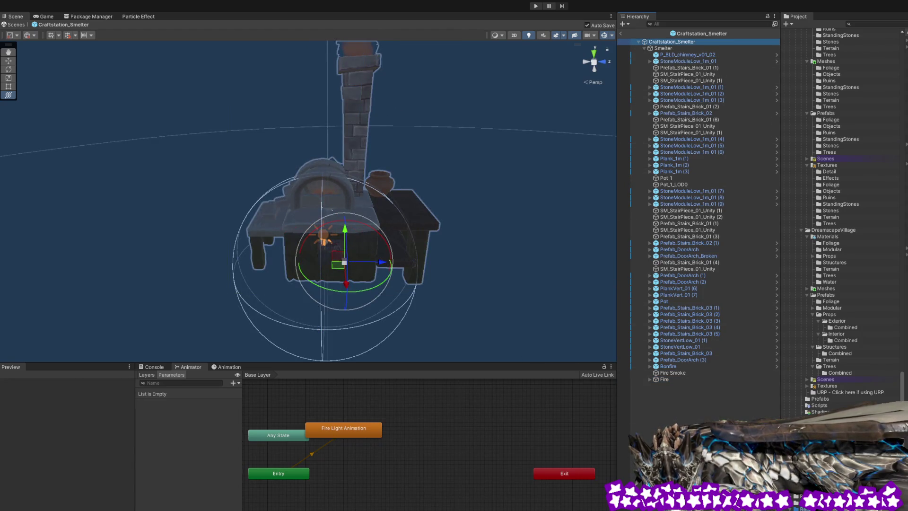
{"action": "left_click", "coordinate": [331, 209]}
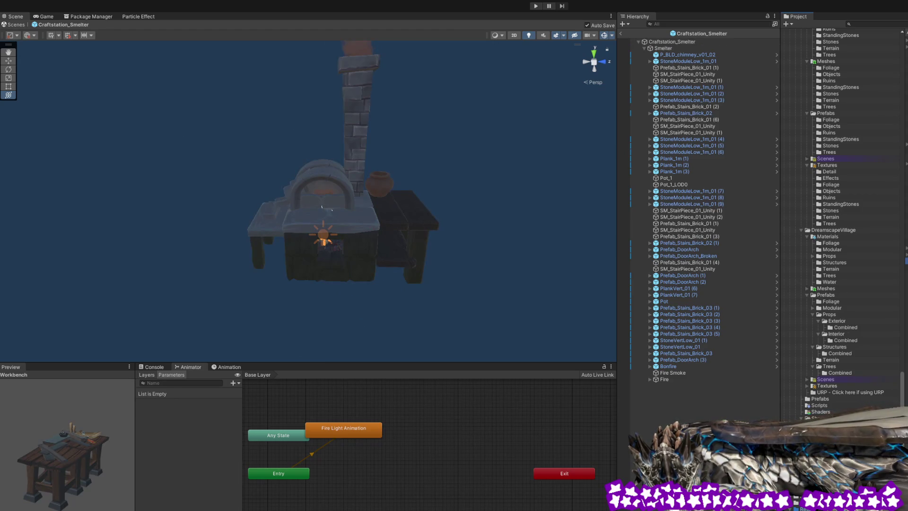
{"action": "double_click", "coordinate": [321, 206]}
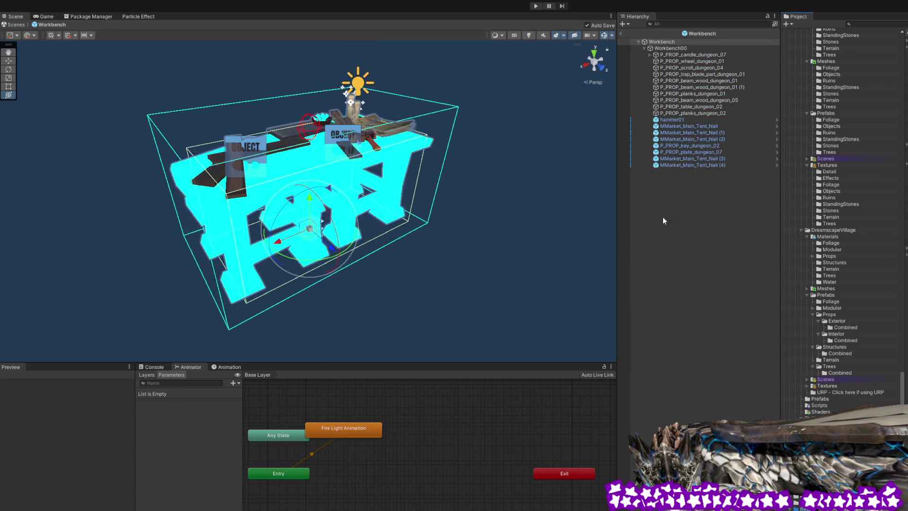
Inspect the Workbench prefab's candle, wheel, tent nails and table pieces.
{"action": "left_click", "coordinate": [677, 56]}
{"action": "left_click", "coordinate": [678, 61]}
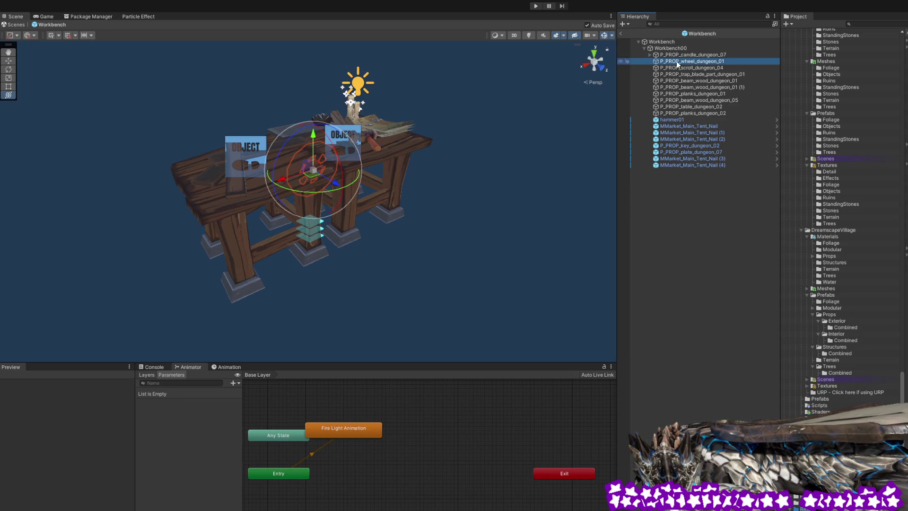
{"action": "left_click", "coordinate": [660, 43]}
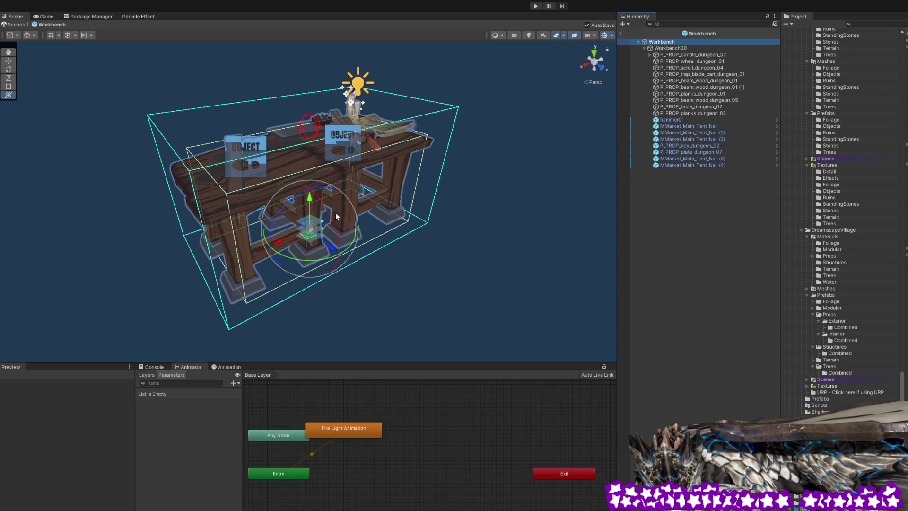
{"action": "left_click", "coordinate": [707, 165]}
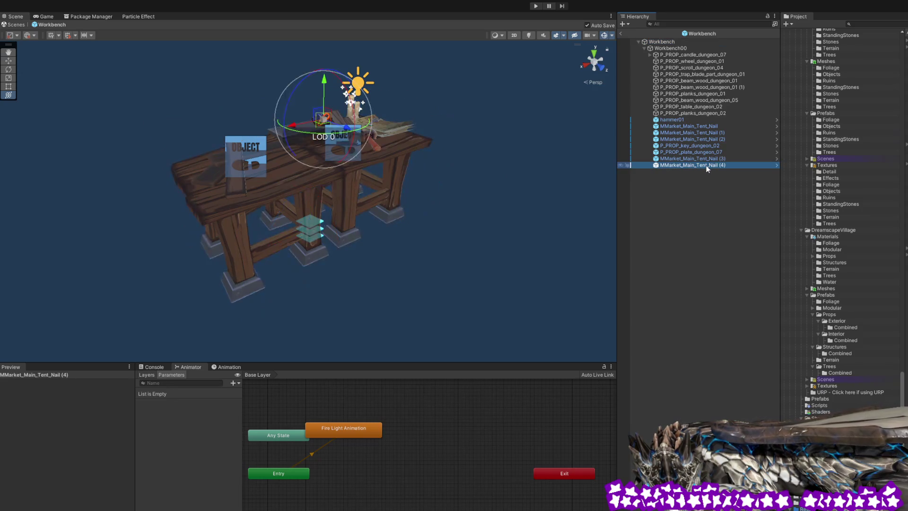
{"action": "key", "text": "Up"}
{"action": "key", "text": "Up"}
{"action": "key", "text": "Up"}
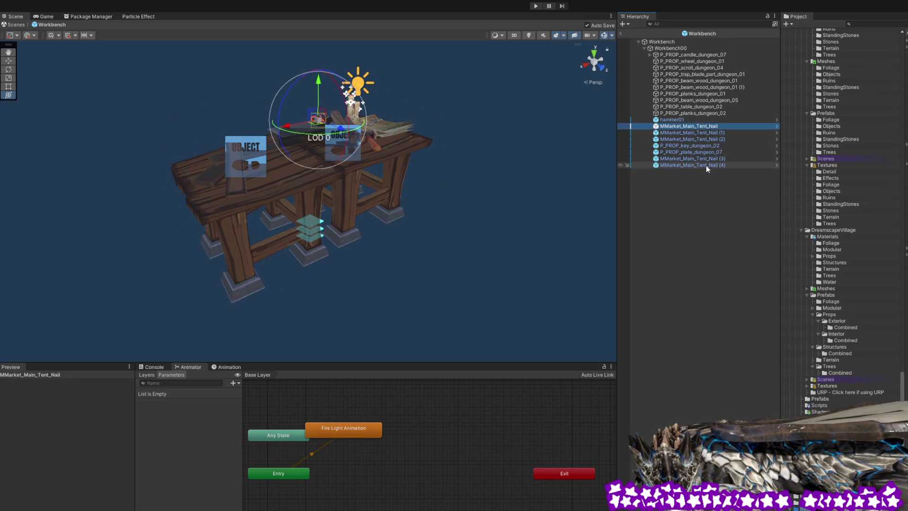
{"action": "key", "text": "Up"}
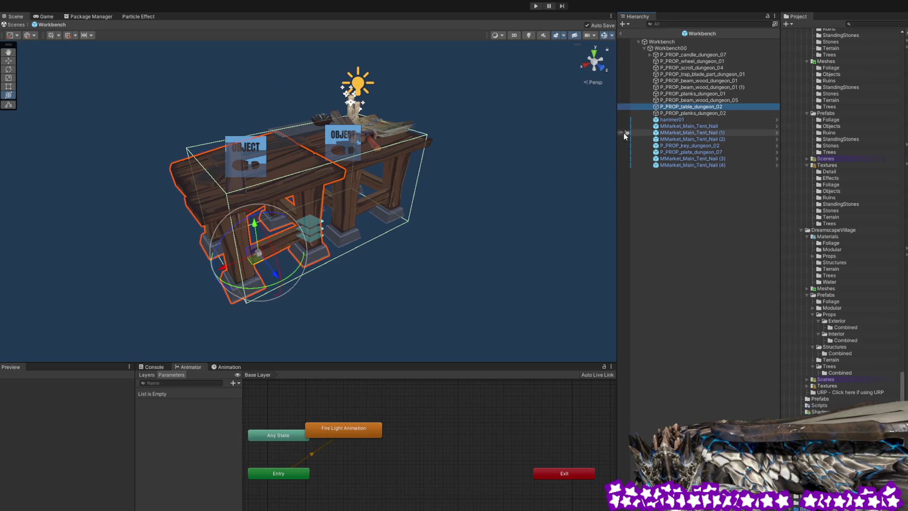
{"action": "left_click", "coordinate": [662, 42]}
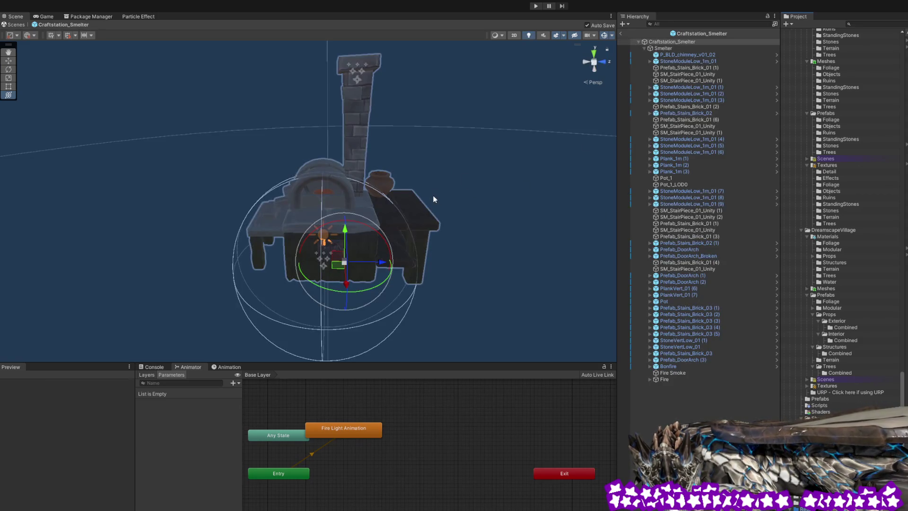
{"action": "mouse_move", "coordinate": [436, 198]}
{"action": "left_mouse_down"}
{"action": "mouse_move", "coordinate": [454, 193]}
{"action": "mouse_move", "coordinate": [454, 231]}
{"action": "mouse_move", "coordinate": [443, 227]}
{"action": "mouse_move", "coordinate": [440, 189]}
{"action": "left_mouse_up"}
{"action": "scroll", "coordinate": [443, 228], "scroll_direction": "down", "scroll_amount": 2}
{"action": "scroll", "coordinate": [444, 224], "scroll_direction": "up", "scroll_amount": 5}
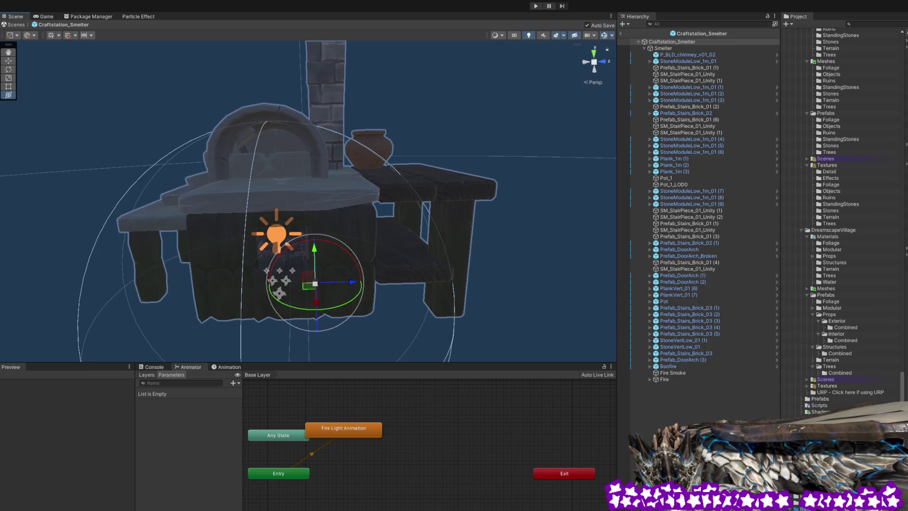
{"action": "left_click", "coordinate": [906, 92]}
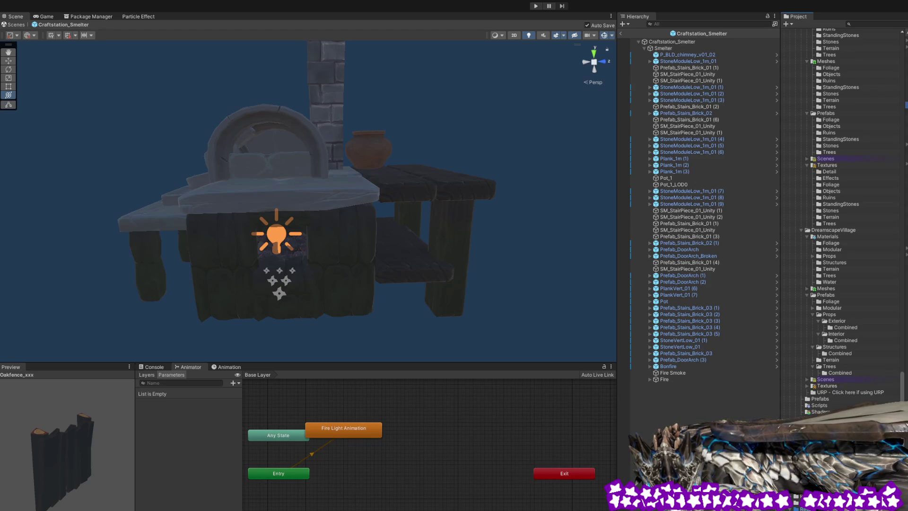
{"action": "left_click", "coordinate": [905, 79]}
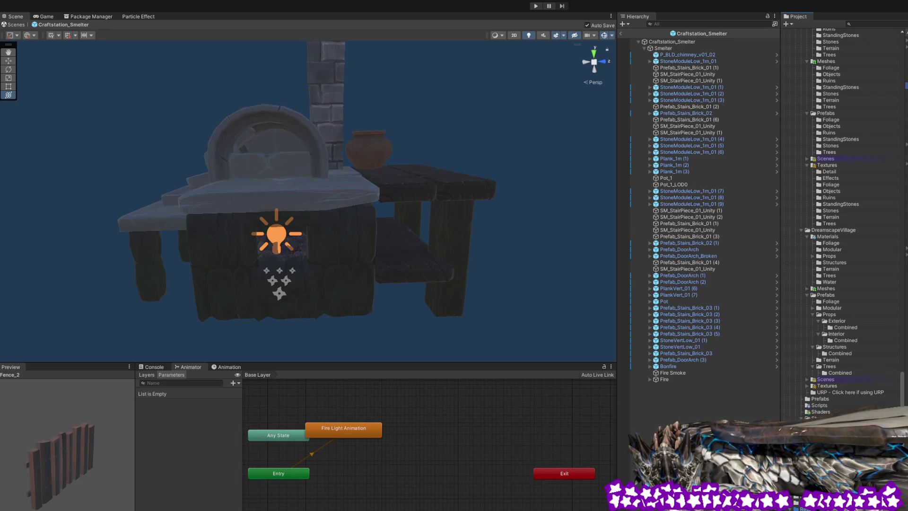
{"action": "left_click", "coordinate": [906, 85]}
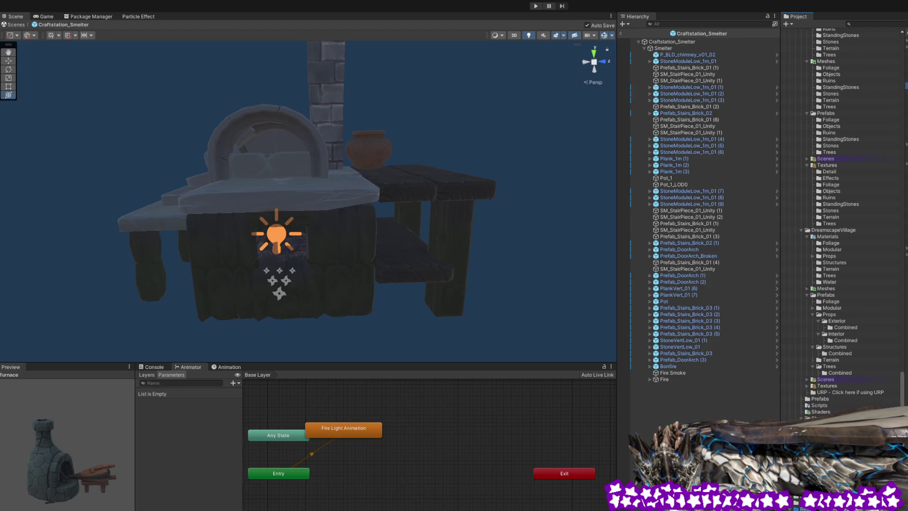
{"action": "left_click", "coordinate": [678, 44]}
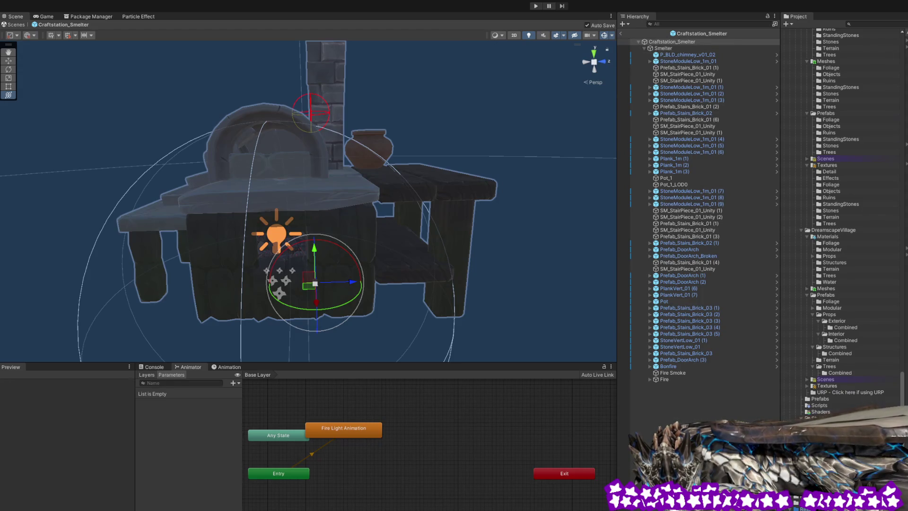
{"action": "left_click", "coordinate": [833, 449]}
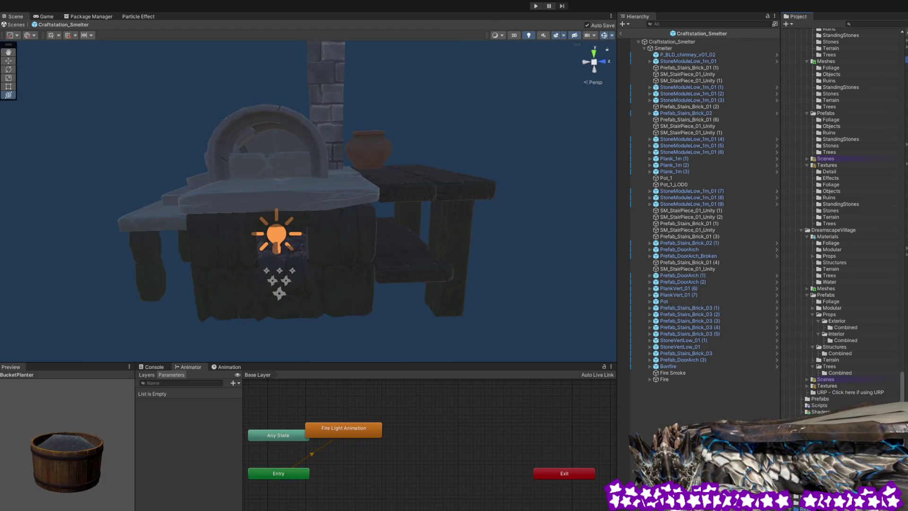
{"action": "left_click", "coordinate": [832, 454]}
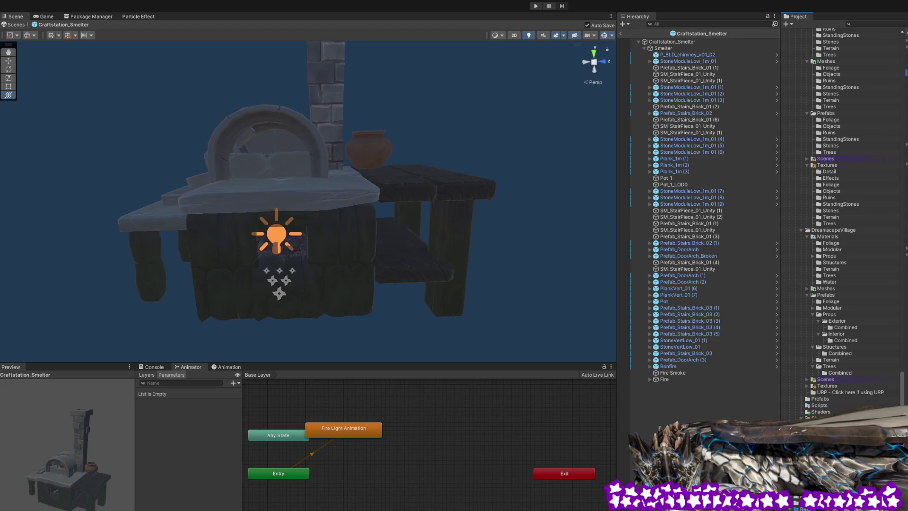
{"action": "left_click", "coordinate": [832, 459]}
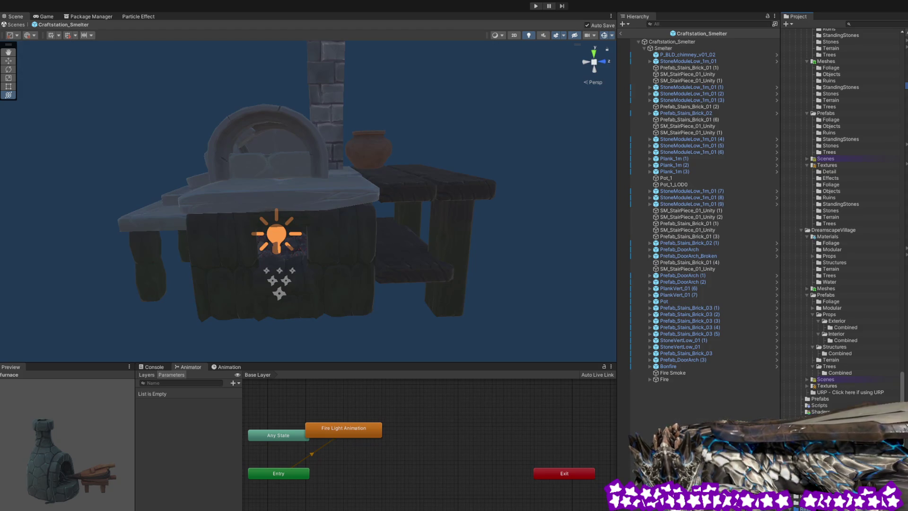
{"action": "left_click", "coordinate": [665, 42]}
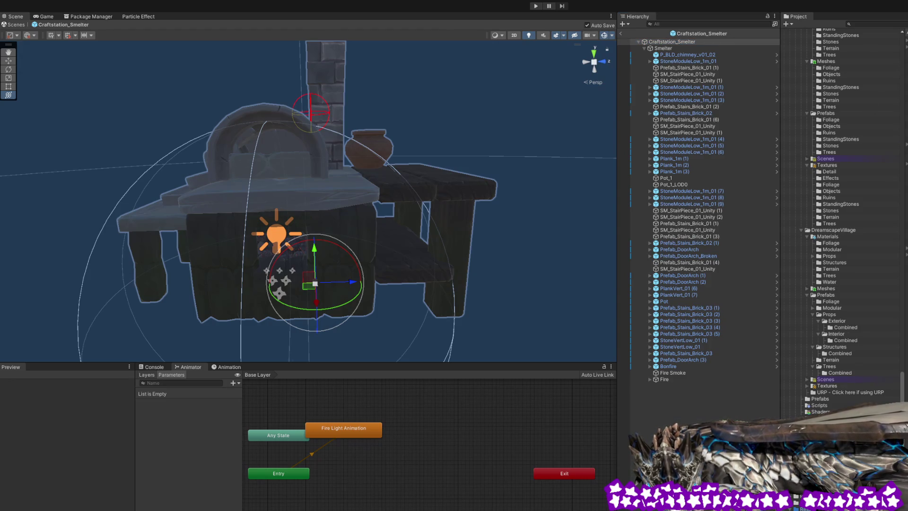
{"action": "left_click", "coordinate": [906, 85]}
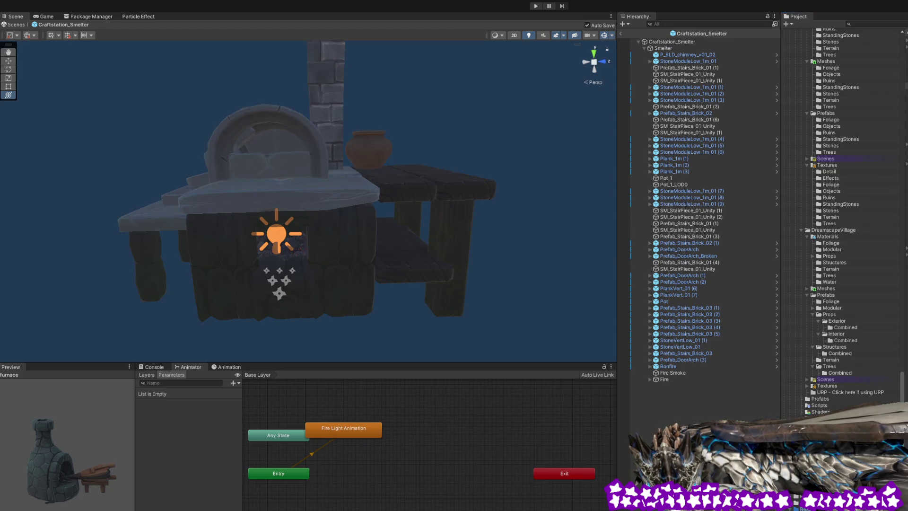
{"action": "left_click", "coordinate": [750, 41]}
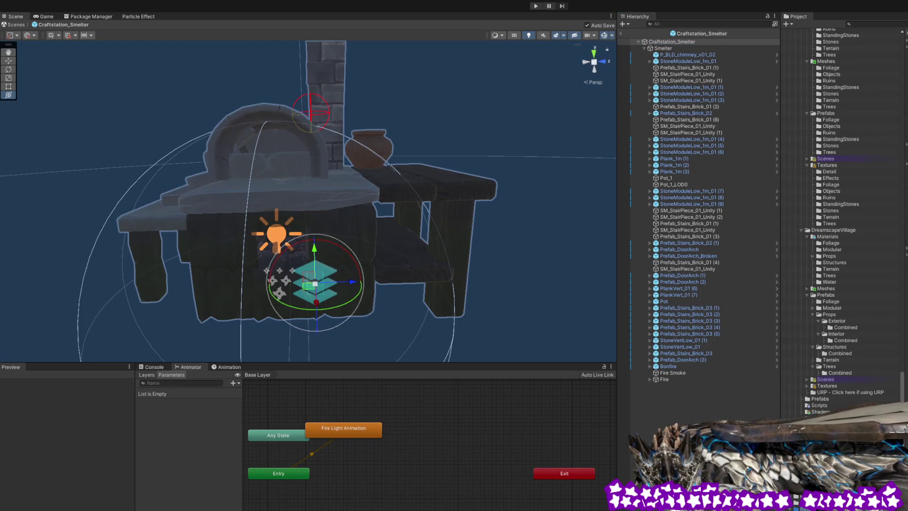
Select Smelter, switch to the Transform tool, and lower its box to enclose the smelter mesh.
{"action": "left_click_drag", "start_coordinate": [482, 307], "coordinate": [516, 294]}
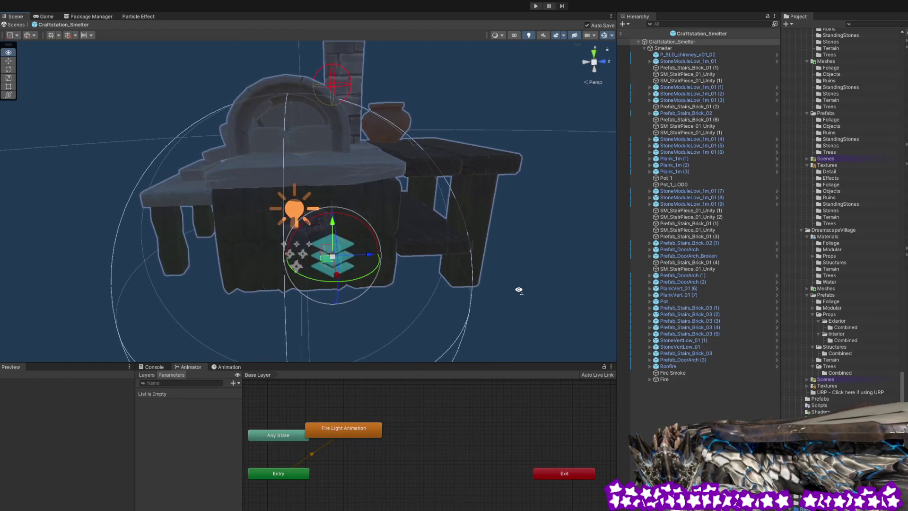
{"action": "left_click", "coordinate": [669, 48]}
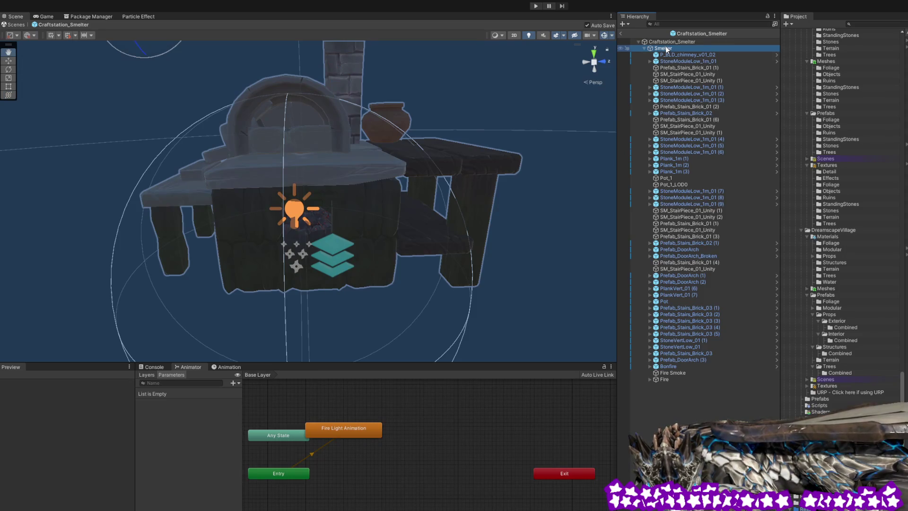
{"action": "left_click", "coordinate": [9, 94]}
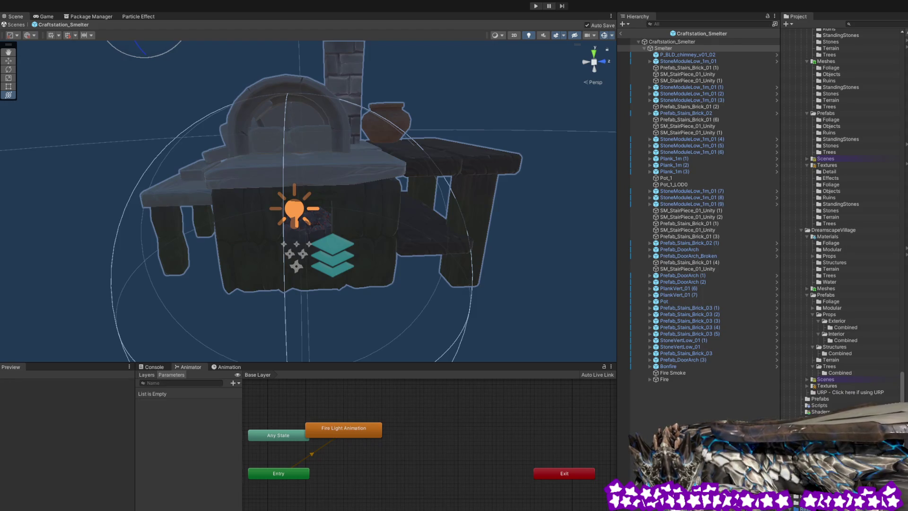
{"action": "mouse_move", "coordinate": [333, 152]}
{"action": "left_mouse_down"}
{"action": "mouse_move", "coordinate": [321, 164]}
{"action": "mouse_move", "coordinate": [326, 133]}
{"action": "mouse_move", "coordinate": [325, 177]}
{"action": "left_mouse_up"}
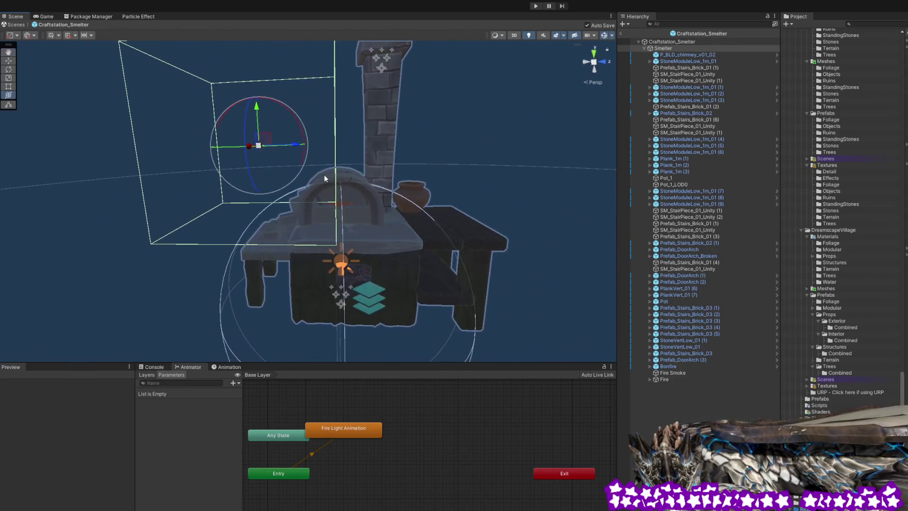
{"action": "left_click_drag", "start_coordinate": [257, 110], "coordinate": [257, 107]}
{"action": "left_click", "coordinate": [671, 43]}
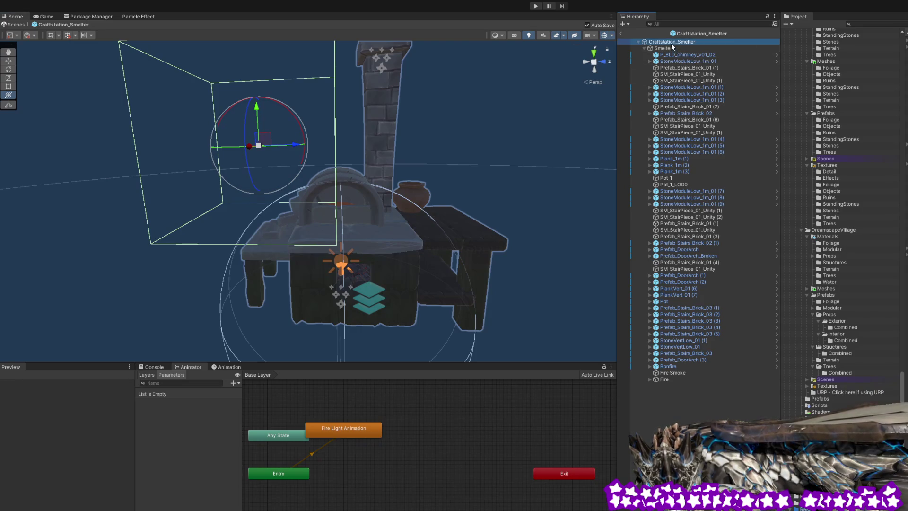
{"action": "left_click", "coordinate": [669, 49]}
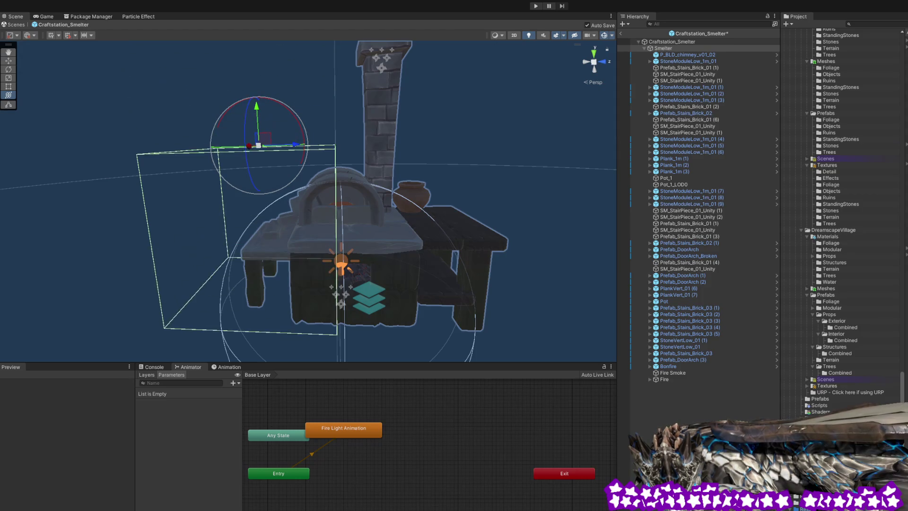
{"action": "left_click_drag", "start_coordinate": [495, 177], "coordinate": [591, 213]}
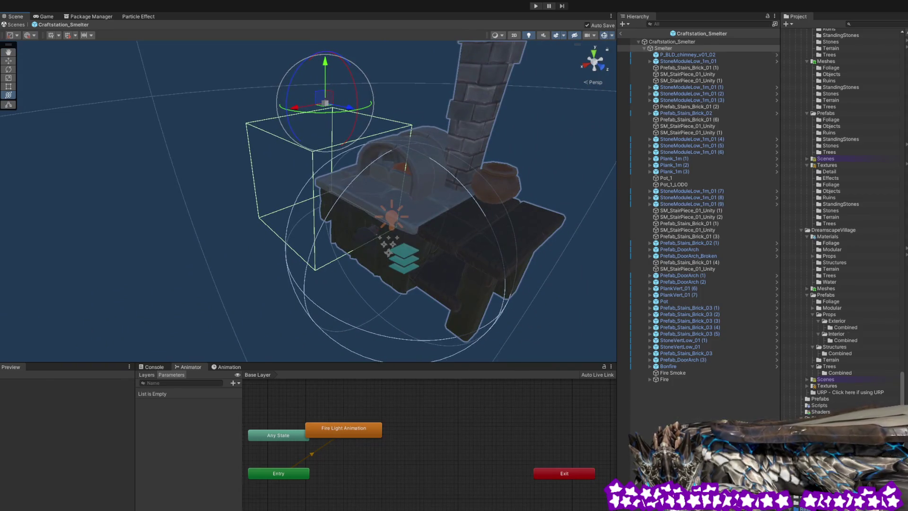
{"action": "left_click", "coordinate": [672, 42]}
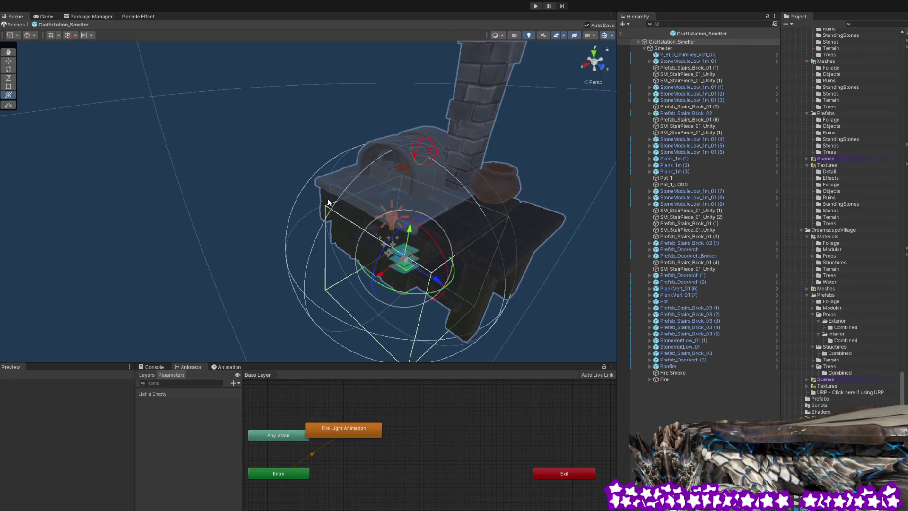
{"action": "left_click_drag", "start_coordinate": [306, 197], "coordinate": [421, 208]}
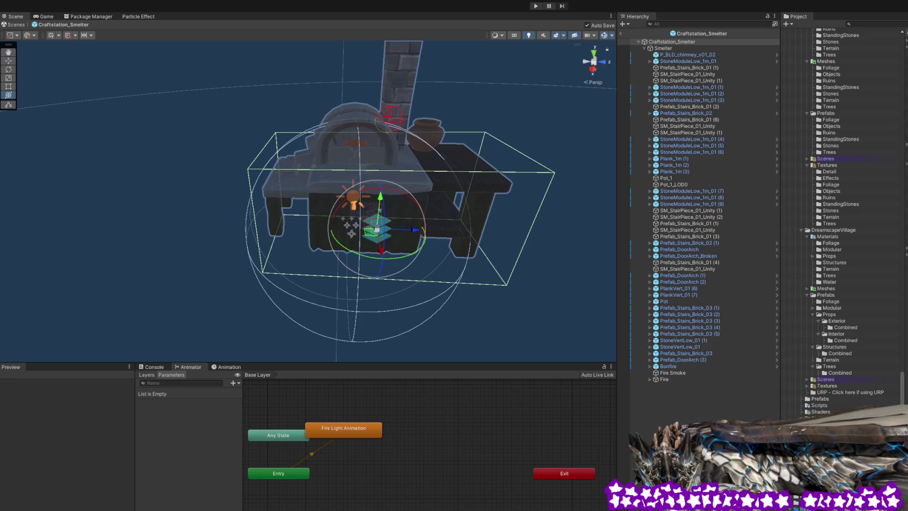
Check the box fit from above and the sides, saving the Craftstation_Smelter prefab twice.
{"action": "mouse_move", "coordinate": [476, 252]}
{"action": "left_mouse_down"}
{"action": "mouse_move", "coordinate": [263, 277]}
{"action": "mouse_move", "coordinate": [432, 297]}
{"action": "mouse_move", "coordinate": [523, 328]}
{"action": "left_mouse_up"}
{"action": "left_click_drag", "start_coordinate": [407, 236], "coordinate": [254, 259]}
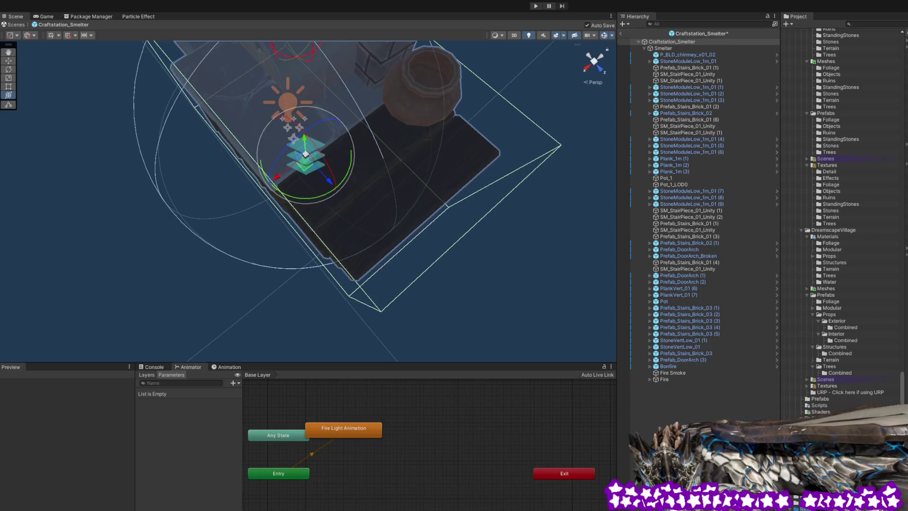
{"action": "key", "text": "ctrl+s"}
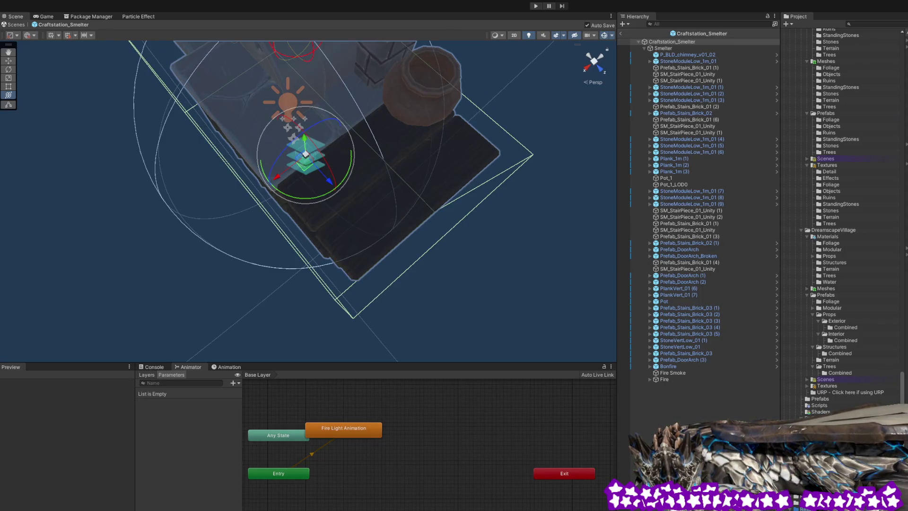
{"action": "mouse_move", "coordinate": [481, 263]}
{"action": "left_mouse_down"}
{"action": "mouse_move", "coordinate": [438, 212]}
{"action": "mouse_move", "coordinate": [399, 209]}
{"action": "mouse_move", "coordinate": [348, 223]}
{"action": "mouse_move", "coordinate": [470, 219]}
{"action": "mouse_move", "coordinate": [580, 158]}
{"action": "mouse_move", "coordinate": [277, 265]}
{"action": "mouse_move", "coordinate": [476, 267]}
{"action": "left_mouse_up"}
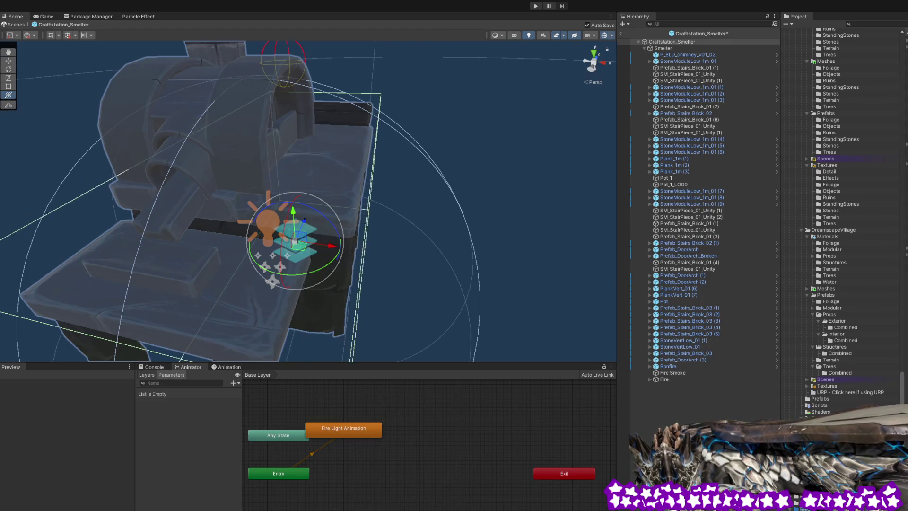
{"action": "mouse_move", "coordinate": [483, 260]}
{"action": "left_mouse_down"}
{"action": "mouse_move", "coordinate": [420, 249]}
{"action": "mouse_move", "coordinate": [501, 241]}
{"action": "mouse_move", "coordinate": [487, 242]}
{"action": "left_mouse_up"}
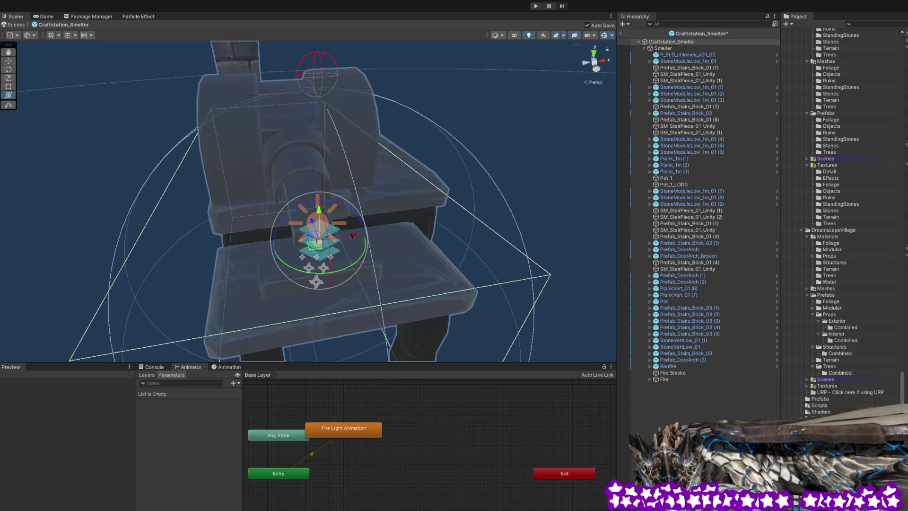
{"action": "mouse_move", "coordinate": [506, 299]}
{"action": "left_mouse_down"}
{"action": "mouse_move", "coordinate": [480, 237]}
{"action": "mouse_move", "coordinate": [444, 240]}
{"action": "mouse_move", "coordinate": [490, 245]}
{"action": "left_mouse_up"}
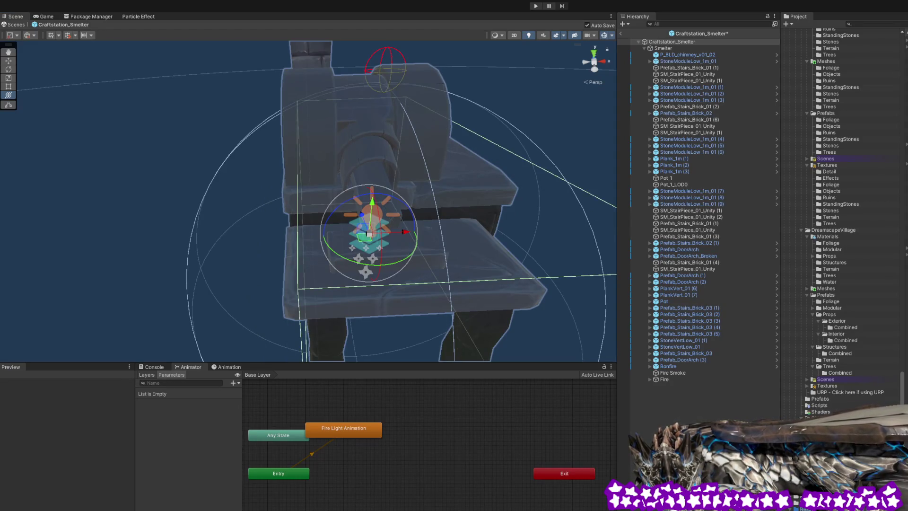
{"action": "mouse_move", "coordinate": [452, 280]}
{"action": "left_mouse_down"}
{"action": "mouse_move", "coordinate": [431, 249]}
{"action": "mouse_move", "coordinate": [405, 270]}
{"action": "mouse_move", "coordinate": [368, 251]}
{"action": "mouse_move", "coordinate": [195, 243]}
{"action": "mouse_move", "coordinate": [203, 227]}
{"action": "mouse_move", "coordinate": [241, 226]}
{"action": "mouse_move", "coordinate": [234, 194]}
{"action": "left_mouse_up"}
{"action": "key", "text": "ctrl+s"}
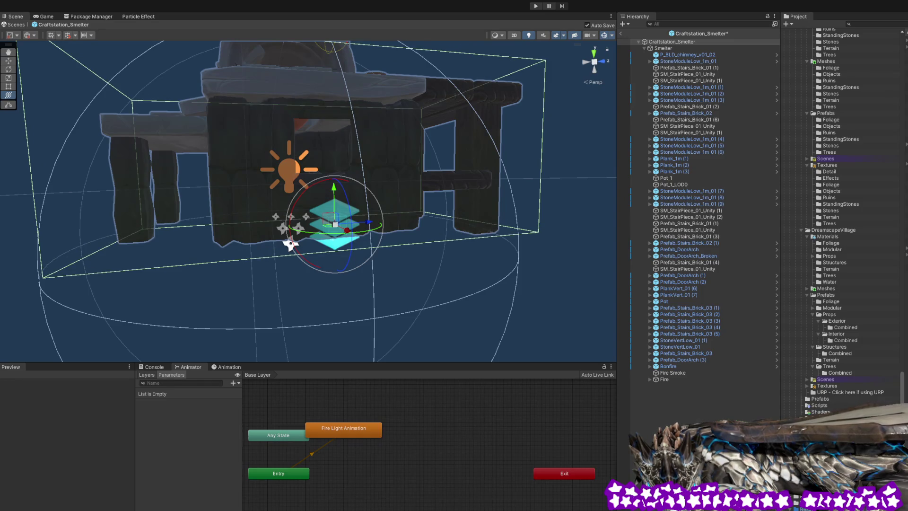
Orbit to a low frontal view and pull back to show the whole chimney.
{"action": "mouse_move", "coordinate": [472, 256]}
{"action": "left_mouse_down"}
{"action": "mouse_move", "coordinate": [458, 219]}
{"action": "mouse_move", "coordinate": [454, 263]}
{"action": "mouse_move", "coordinate": [550, 292]}
{"action": "mouse_move", "coordinate": [362, 169]}
{"action": "left_mouse_up"}
{"action": "left_click_drag", "start_coordinate": [305, 191], "coordinate": [314, 196]}
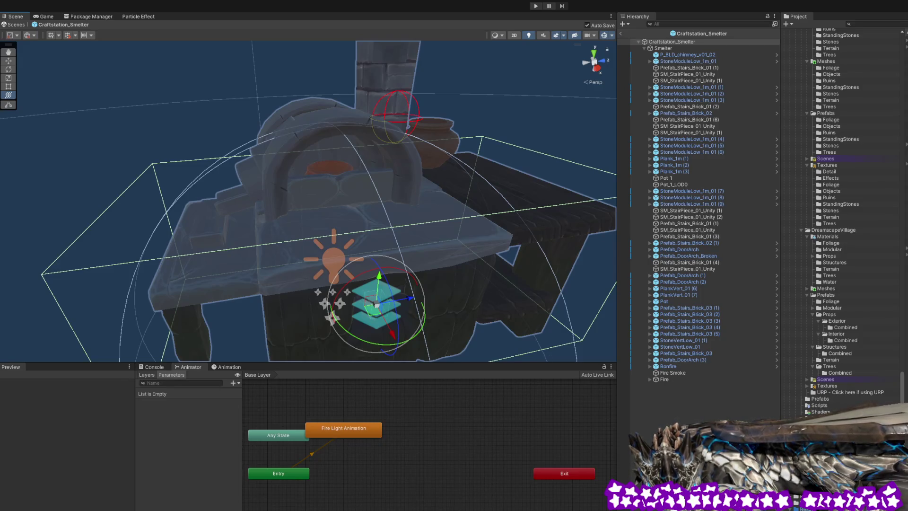
{"action": "mouse_move", "coordinate": [473, 217]}
{"action": "left_mouse_down"}
{"action": "mouse_move", "coordinate": [508, 216]}
{"action": "mouse_move", "coordinate": [496, 213]}
{"action": "mouse_move", "coordinate": [634, 245]}
{"action": "mouse_move", "coordinate": [646, 237]}
{"action": "mouse_move", "coordinate": [493, 253]}
{"action": "mouse_move", "coordinate": [527, 240]}
{"action": "left_mouse_up"}
{"action": "mouse_move", "coordinate": [471, 254]}
{"action": "left_mouse_down"}
{"action": "mouse_move", "coordinate": [471, 231]}
{"action": "mouse_move", "coordinate": [440, 250]}
{"action": "mouse_move", "coordinate": [477, 252]}
{"action": "left_mouse_up"}
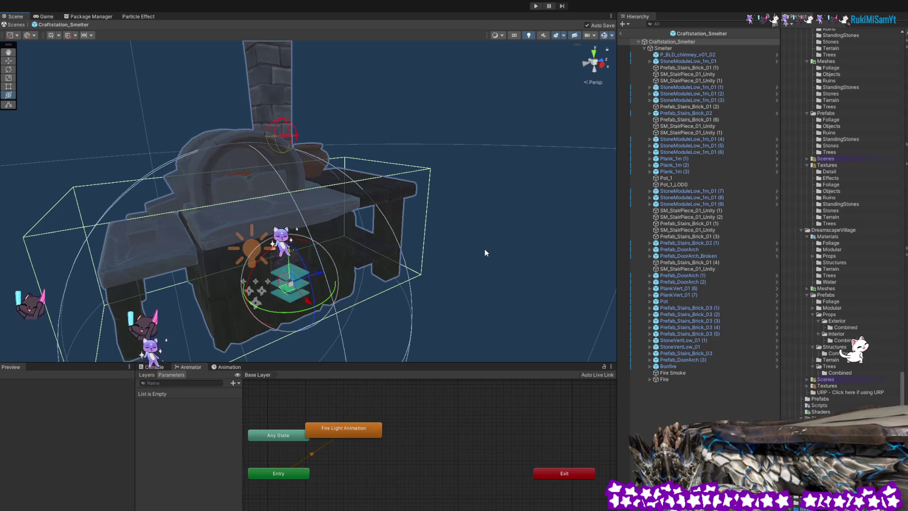
{"action": "mouse_move", "coordinate": [484, 252]}
{"action": "left_mouse_down"}
{"action": "mouse_move", "coordinate": [466, 263]}
{"action": "mouse_move", "coordinate": [447, 255]}
{"action": "mouse_move", "coordinate": [350, 265]}
{"action": "left_mouse_up"}
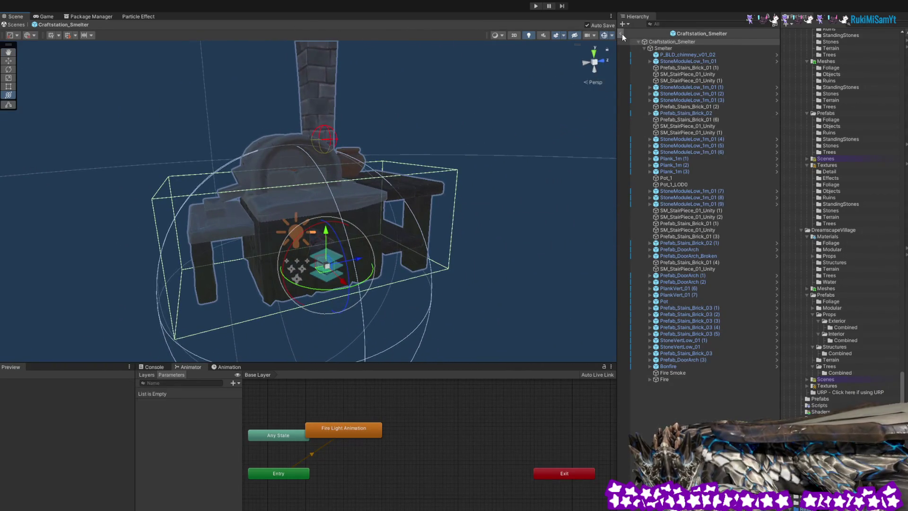
Exit prefab mode and select the smelter in the village craft area.
{"action": "left_click", "coordinate": [621, 33]}
{"action": "mouse_move", "coordinate": [404, 225]}
{"action": "left_mouse_down"}
{"action": "mouse_move", "coordinate": [445, 191]}
{"action": "mouse_move", "coordinate": [359, 173]}
{"action": "mouse_move", "coordinate": [340, 152]}
{"action": "left_mouse_up"}
{"action": "left_click", "coordinate": [387, 237]}
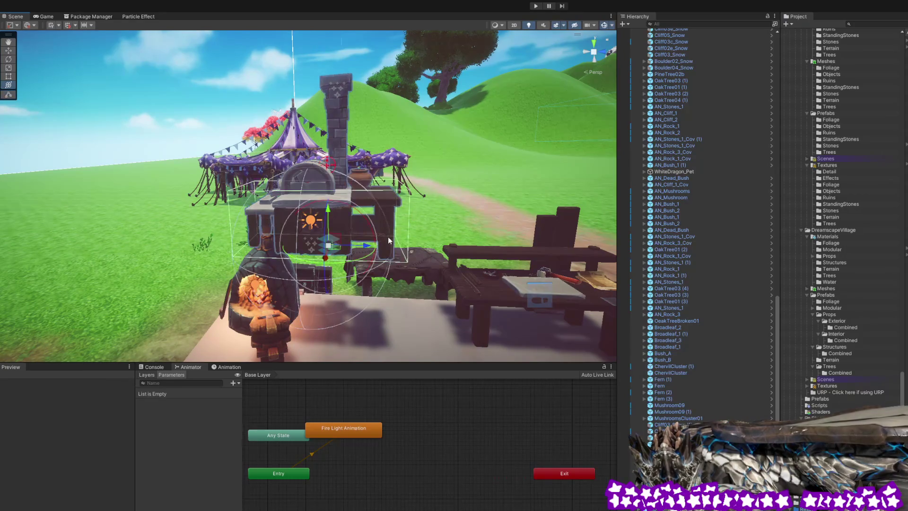
{"action": "left_click_drag", "start_coordinate": [406, 240], "coordinate": [459, 244]}
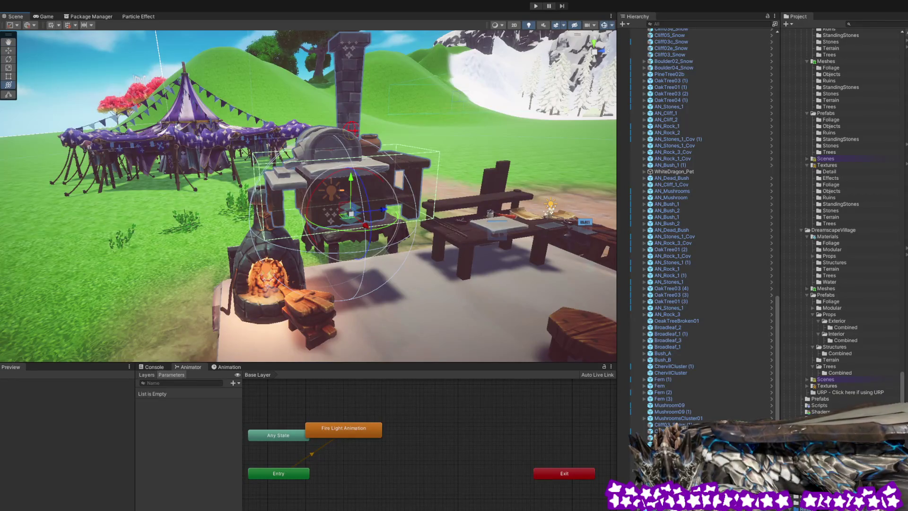
Lower the smelter and slide it right and back beside the workbench.
{"action": "left_click_drag", "start_coordinate": [351, 189], "coordinate": [334, 263]}
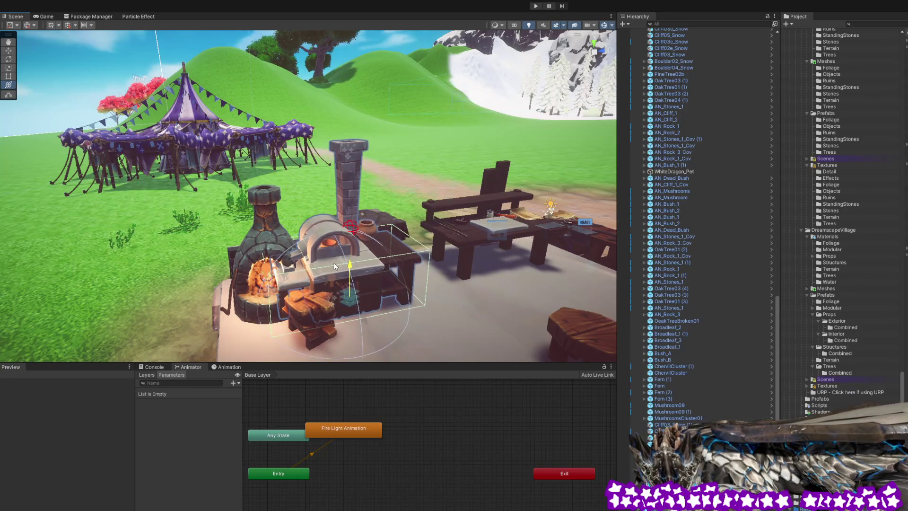
{"action": "mouse_move", "coordinate": [348, 305]}
{"action": "left_mouse_down"}
{"action": "mouse_move", "coordinate": [385, 289]}
{"action": "mouse_move", "coordinate": [494, 206]}
{"action": "mouse_move", "coordinate": [465, 224]}
{"action": "mouse_move", "coordinate": [411, 228]}
{"action": "mouse_move", "coordinate": [511, 232]}
{"action": "left_mouse_up"}
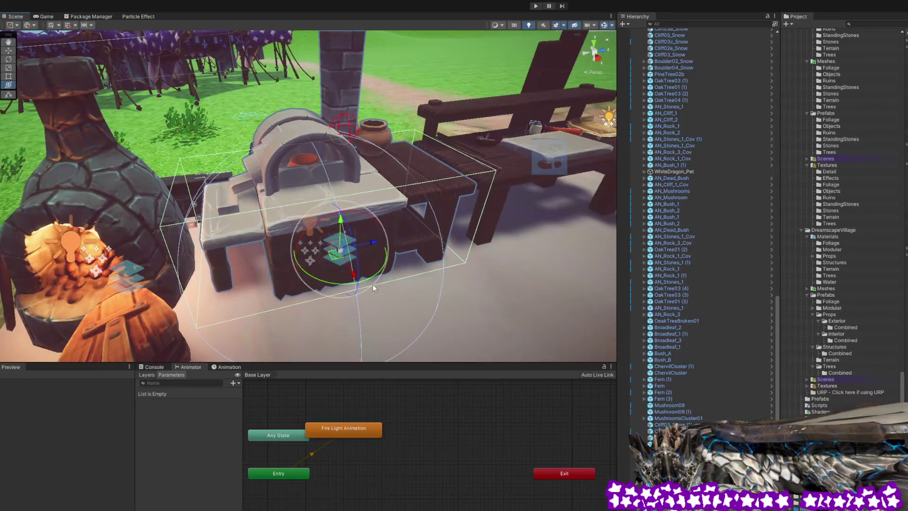
{"action": "mouse_move", "coordinate": [333, 260]}
{"action": "left_mouse_down"}
{"action": "mouse_move", "coordinate": [453, 226]}
{"action": "mouse_move", "coordinate": [376, 209]}
{"action": "mouse_move", "coordinate": [381, 216]}
{"action": "mouse_move", "coordinate": [289, 235]}
{"action": "left_mouse_up"}
{"action": "scroll", "coordinate": [292, 273], "scroll_direction": "up", "scroll_amount": 1}
{"action": "mouse_move", "coordinate": [294, 273]}
{"action": "left_mouse_down"}
{"action": "mouse_move", "coordinate": [423, 226]}
{"action": "mouse_move", "coordinate": [284, 228]}
{"action": "left_mouse_up"}
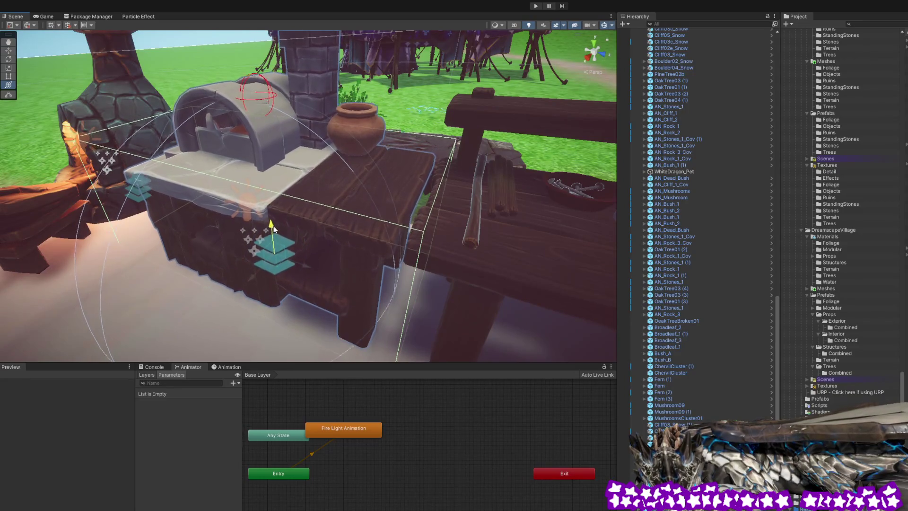
{"action": "left_click_drag", "start_coordinate": [326, 178], "coordinate": [469, 197]}
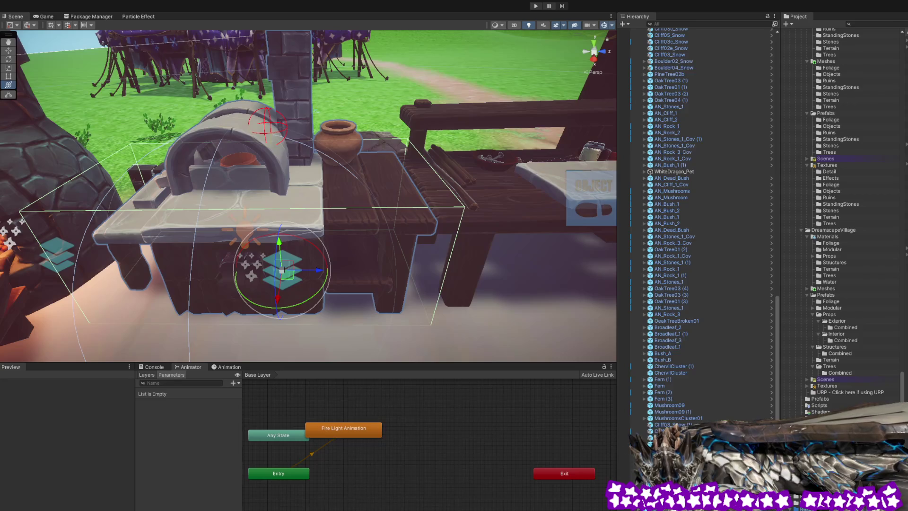
{"action": "left_click", "coordinate": [411, 223]}
{"action": "mouse_move", "coordinate": [410, 223]}
{"action": "left_mouse_down"}
{"action": "mouse_move", "coordinate": [419, 261]}
{"action": "mouse_move", "coordinate": [410, 254]}
{"action": "left_mouse_up"}
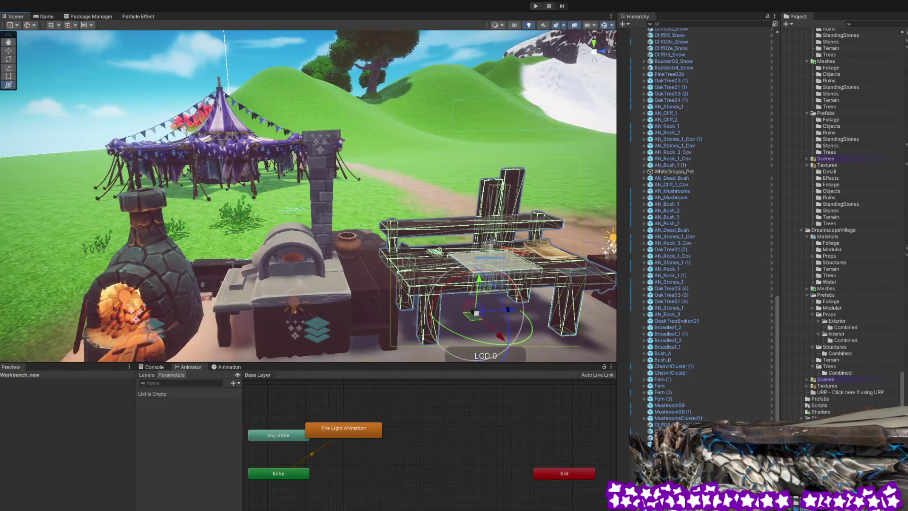
{"action": "left_click", "coordinate": [338, 287]}
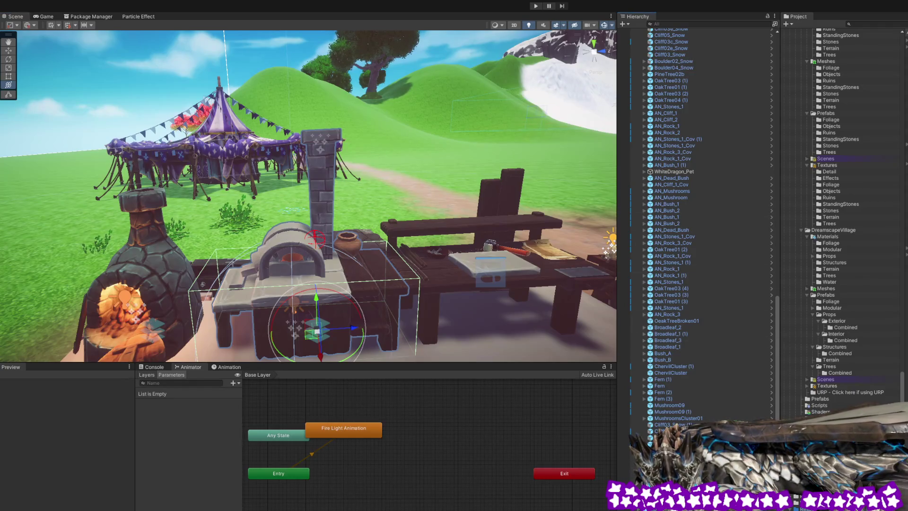
{"action": "left_click_drag", "start_coordinate": [777, 362], "coordinate": [816, 78]}
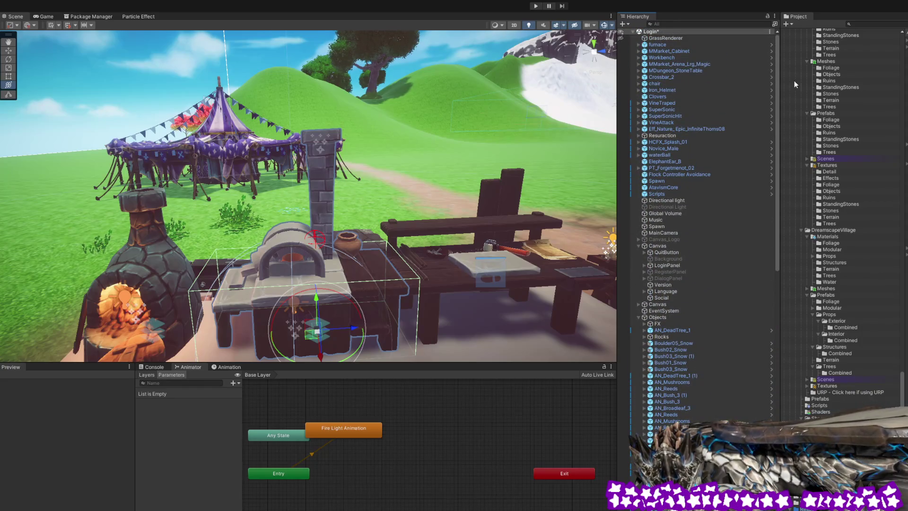
{"action": "left_click", "coordinate": [660, 33]}
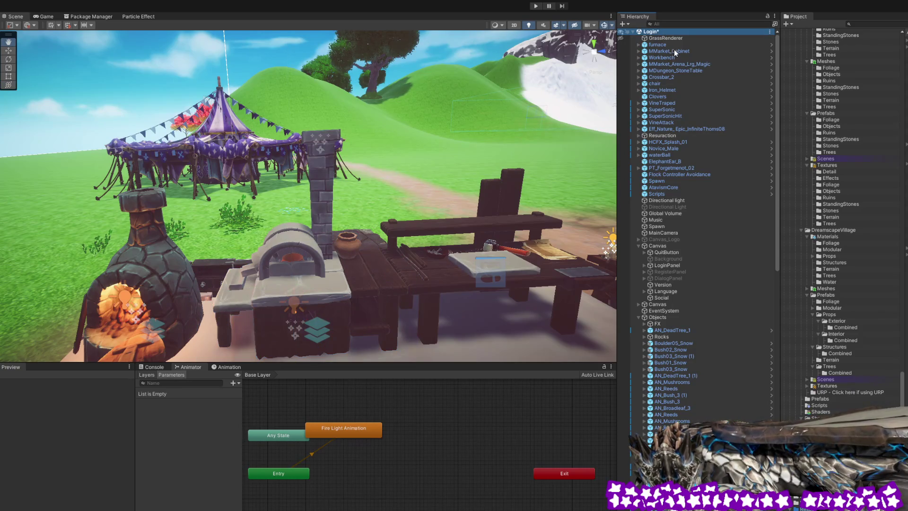
{"action": "key", "text": "ctrl+s"}
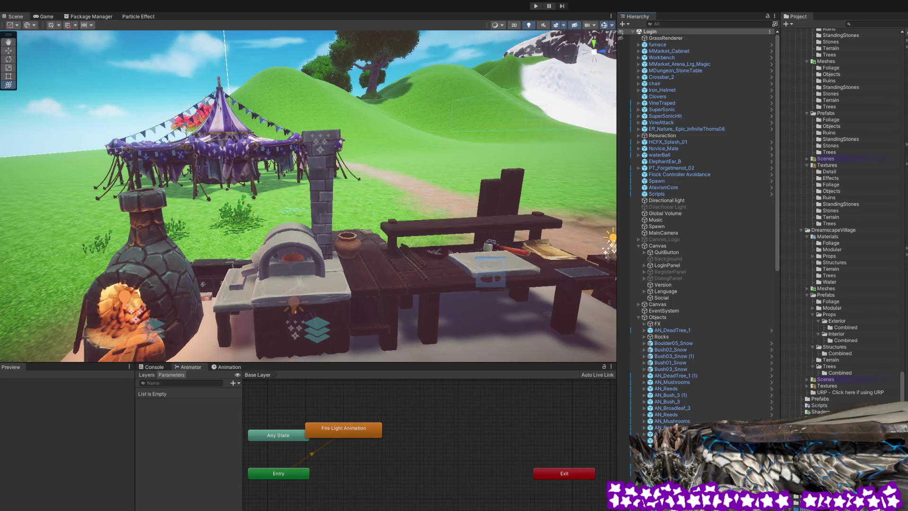
{"action": "left_click_drag", "start_coordinate": [326, 258], "coordinate": [355, 258]}
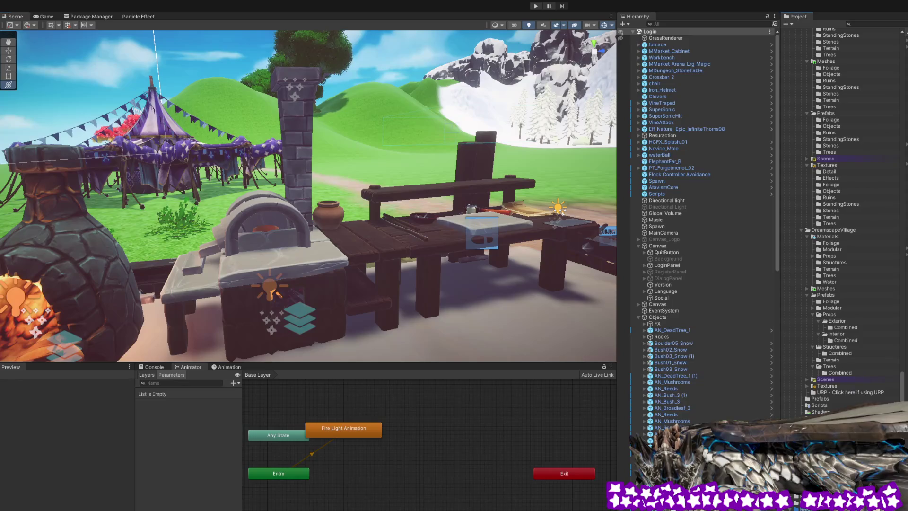
{"action": "left_click_drag", "start_coordinate": [416, 279], "coordinate": [474, 267]}
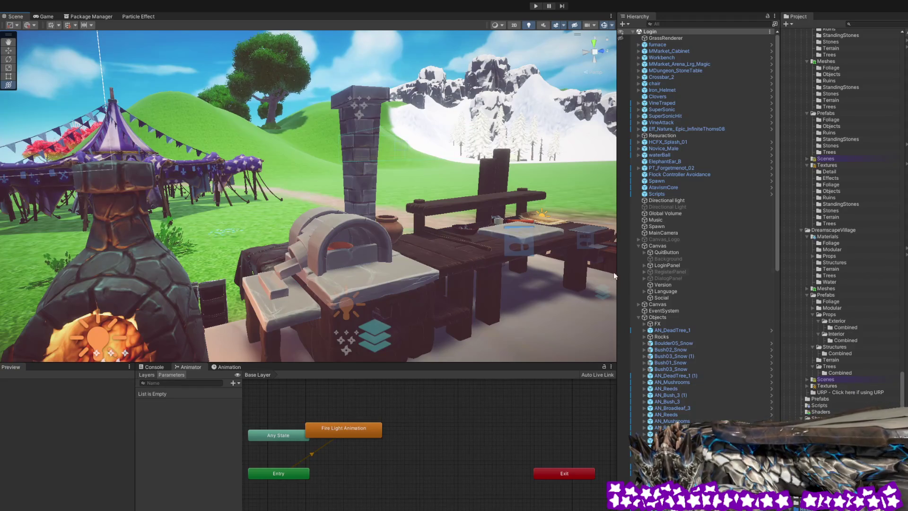
{"action": "scroll", "coordinate": [904, 350], "scroll_direction": "up", "scroll_amount": 15}
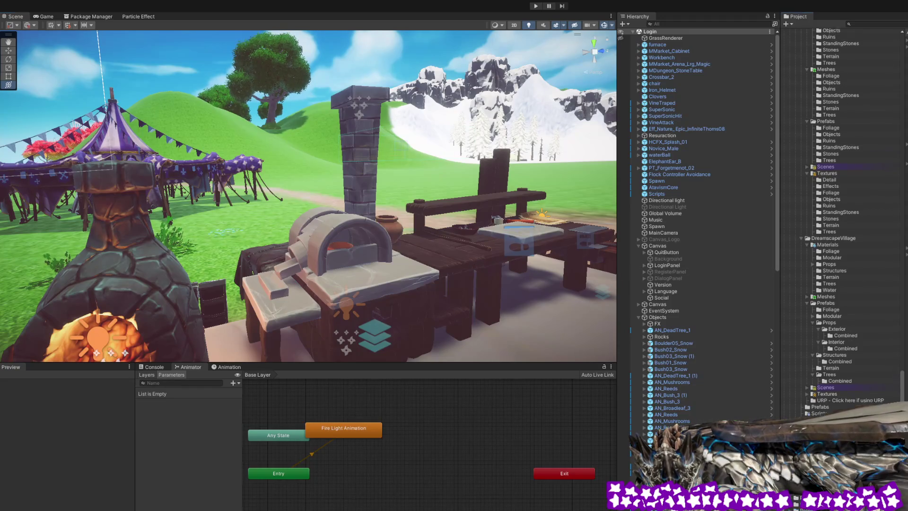
Zoom toward the craft house table, select the smelter oven, and move closer to it.
{"action": "scroll", "coordinate": [903, 350], "scroll_direction": "up", "scroll_amount": 2}
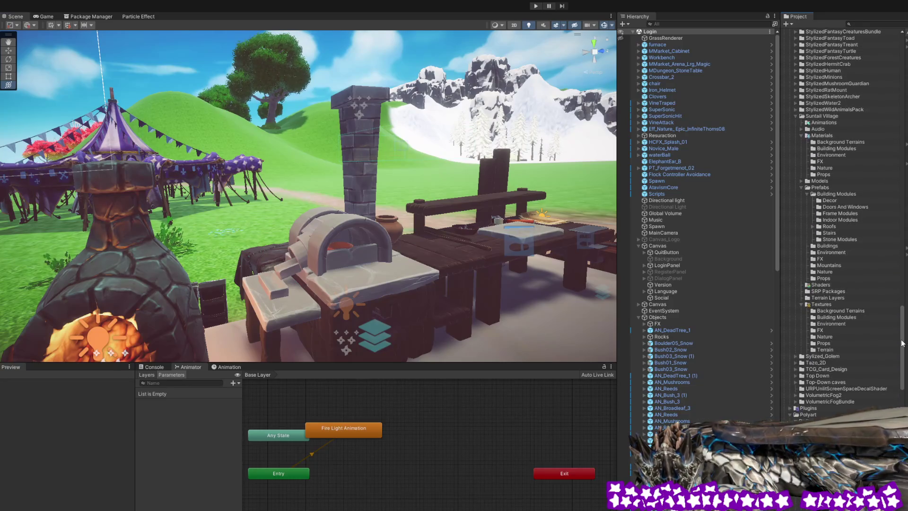
{"action": "scroll", "coordinate": [856, 246], "scroll_direction": "up", "scroll_amount": 5}
{"action": "scroll", "coordinate": [855, 246], "scroll_direction": "up", "scroll_amount": 20}
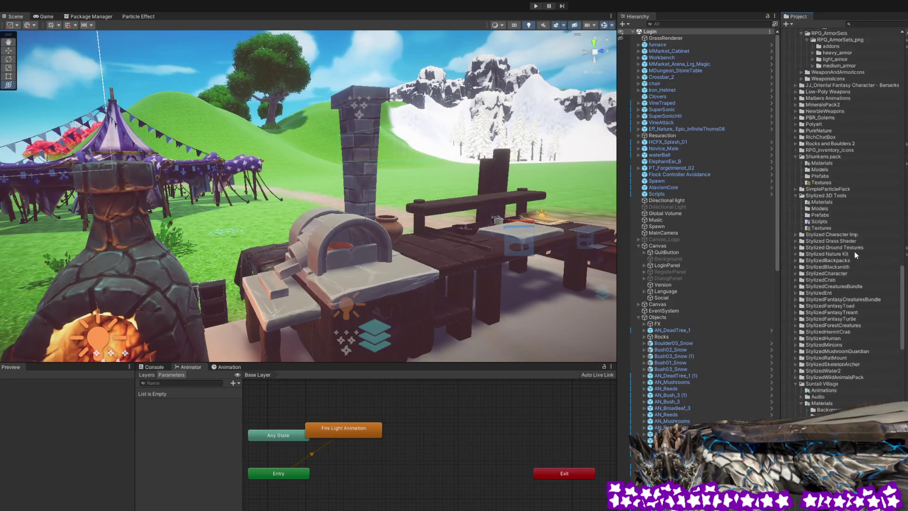
{"action": "scroll", "coordinate": [854, 254], "scroll_direction": "up", "scroll_amount": 20}
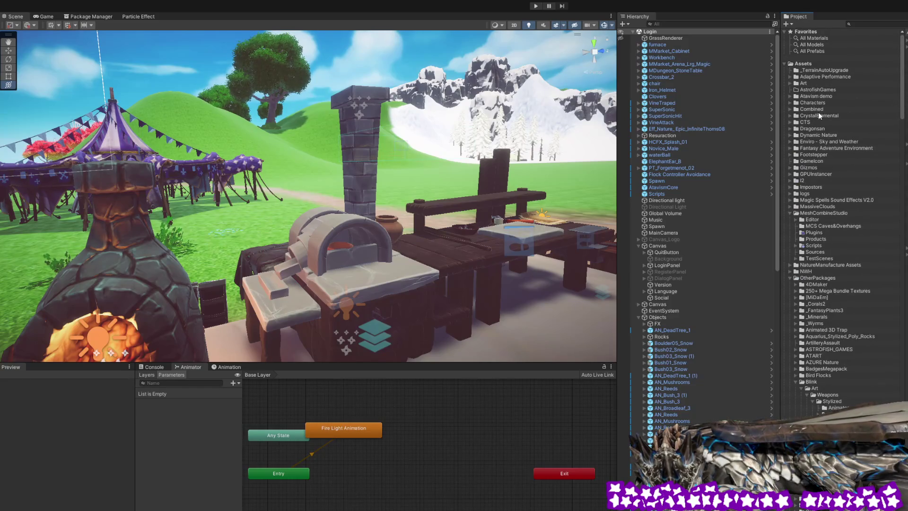
{"action": "left_click", "coordinate": [357, 255]}
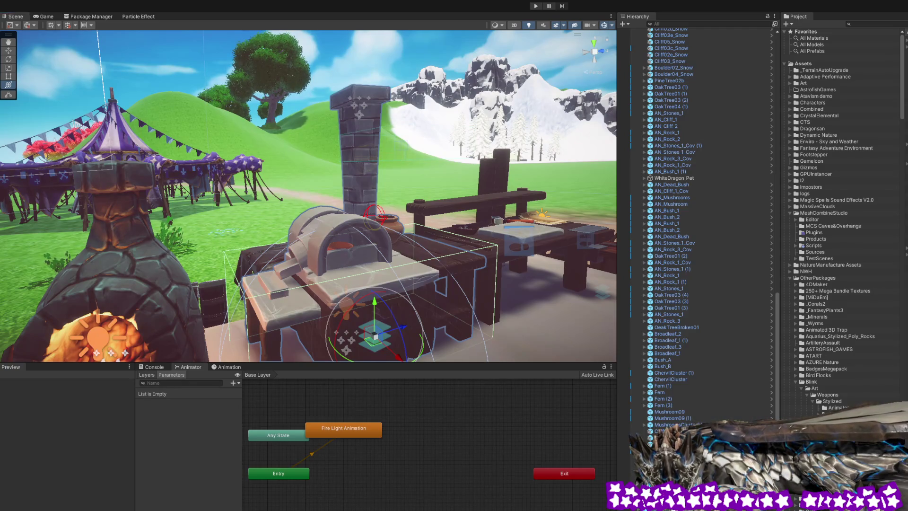
{"action": "scroll", "coordinate": [842, 212], "scroll_direction": "down", "scroll_amount": 10}
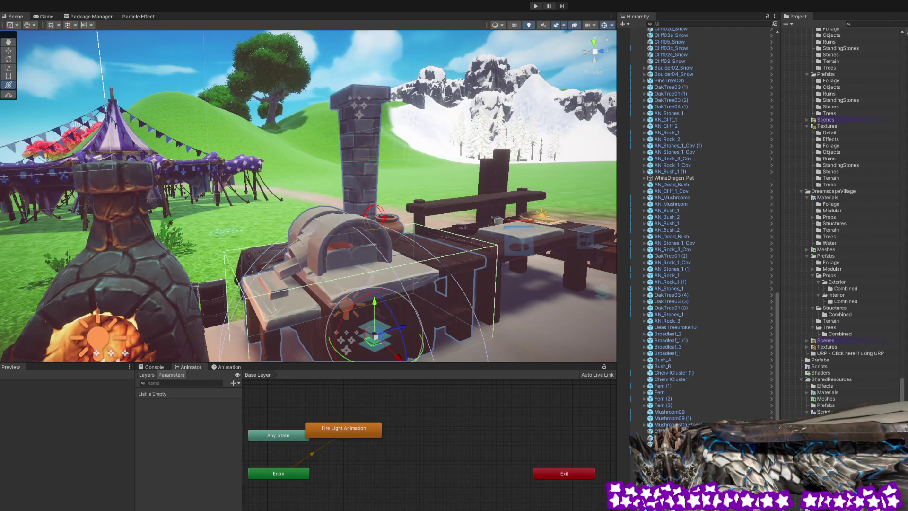
{"action": "mouse_move", "coordinate": [475, 180]}
{"action": "left_mouse_down"}
{"action": "mouse_move", "coordinate": [432, 206]}
{"action": "mouse_move", "coordinate": [464, 204]}
{"action": "left_mouse_up"}
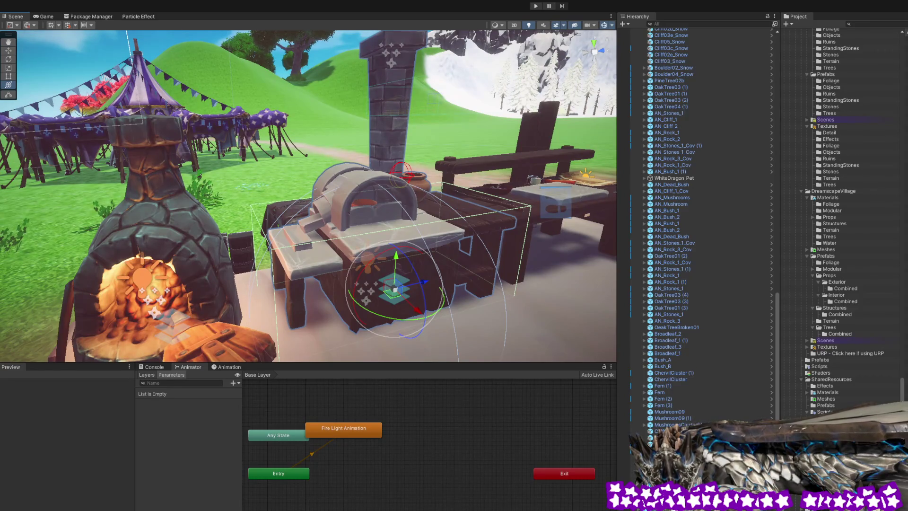
Zoom and orbit in close around the smelter on the table, then select the neighbouring furnace.
{"action": "left_click", "coordinate": [890, 159]}
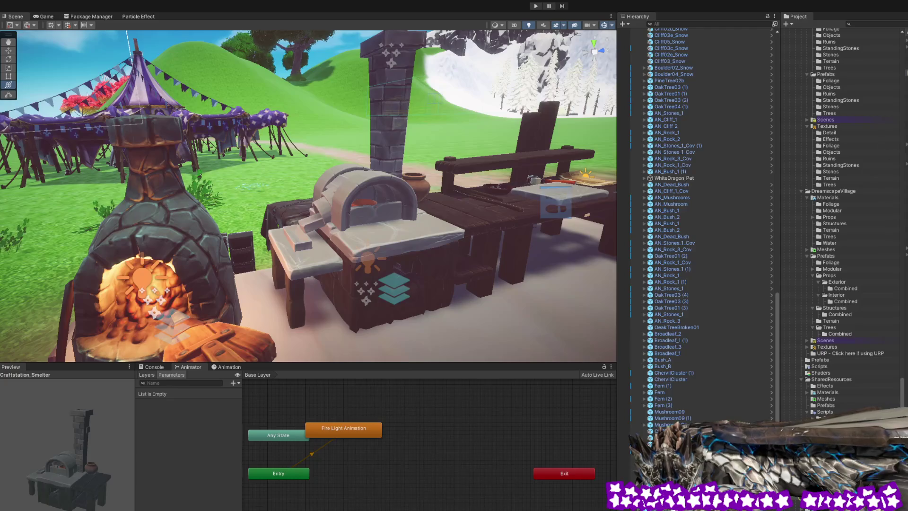
{"action": "scroll", "coordinate": [495, 325], "scroll_direction": "up", "scroll_amount": 3}
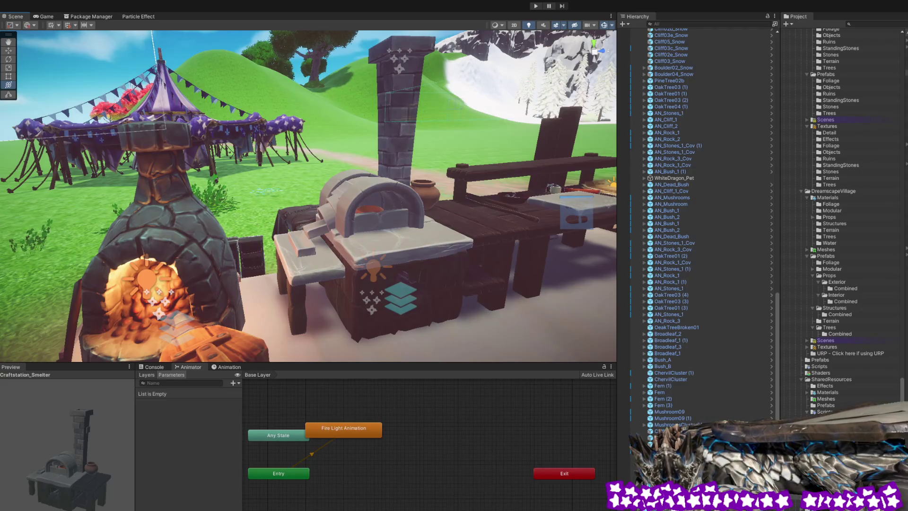
{"action": "mouse_move", "coordinate": [449, 267]}
{"action": "left_mouse_down"}
{"action": "mouse_move", "coordinate": [432, 258]}
{"action": "mouse_move", "coordinate": [450, 255]}
{"action": "left_mouse_up"}
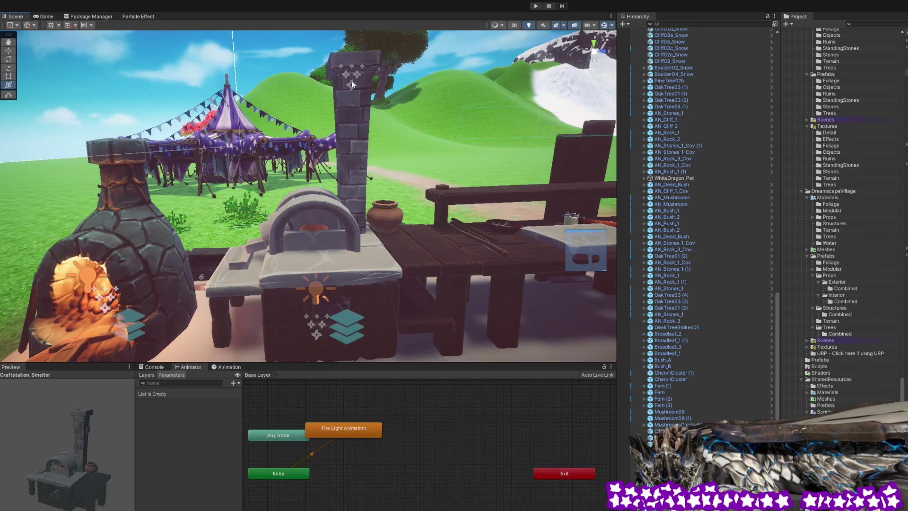
{"action": "left_click", "coordinate": [323, 307]}
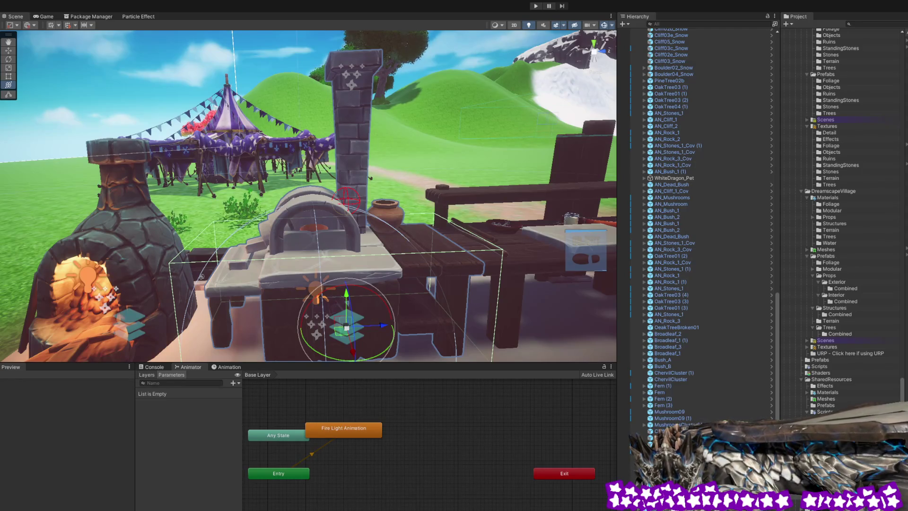
{"action": "left_click", "coordinate": [123, 248]}
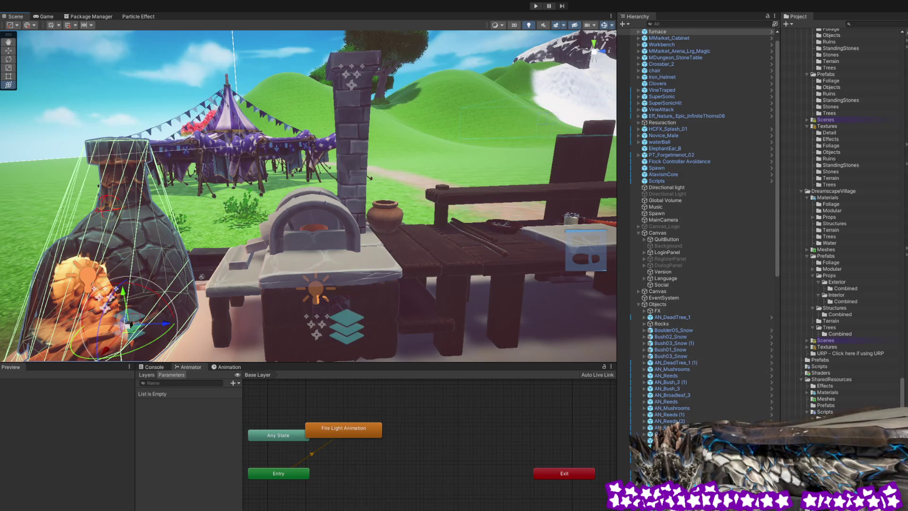
Collapse OtherPackages, expand Assets/Dragonsan and select its Scenes folder containing CySpawn.
{"action": "scroll", "coordinate": [840, 207], "scroll_direction": "down", "scroll_amount": 10}
{"action": "left_click", "coordinate": [812, 226]}
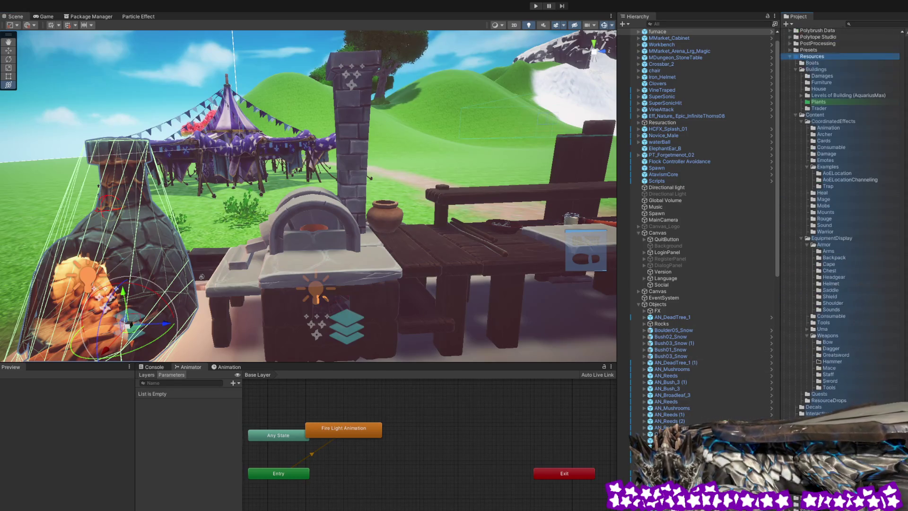
{"action": "scroll", "coordinate": [819, 362], "scroll_direction": "down", "scroll_amount": 15}
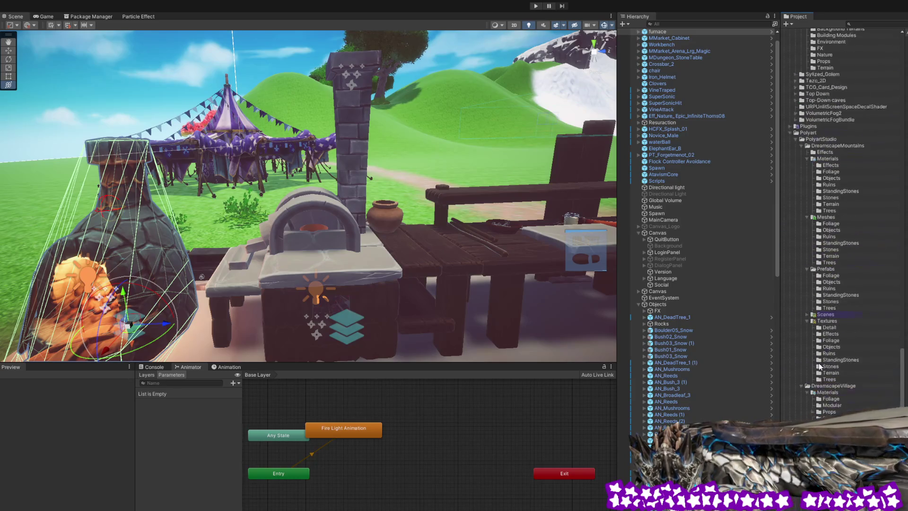
{"action": "scroll", "coordinate": [821, 360], "scroll_direction": "up", "scroll_amount": 20}
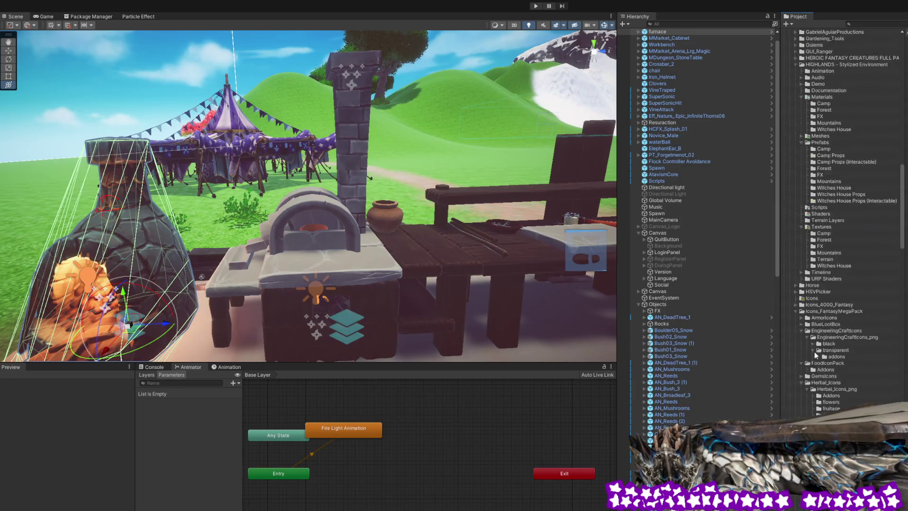
{"action": "scroll", "coordinate": [809, 343], "scroll_direction": "up", "scroll_amount": 8}
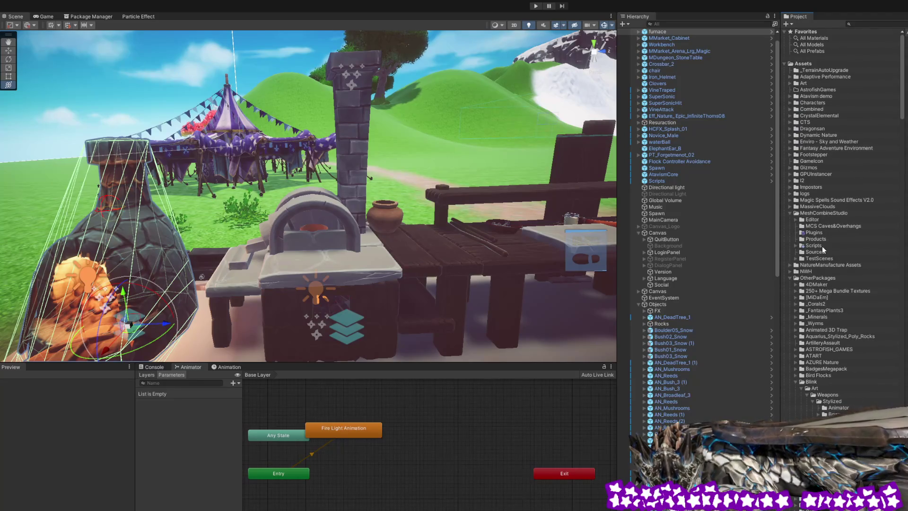
{"action": "left_click", "coordinate": [792, 279]}
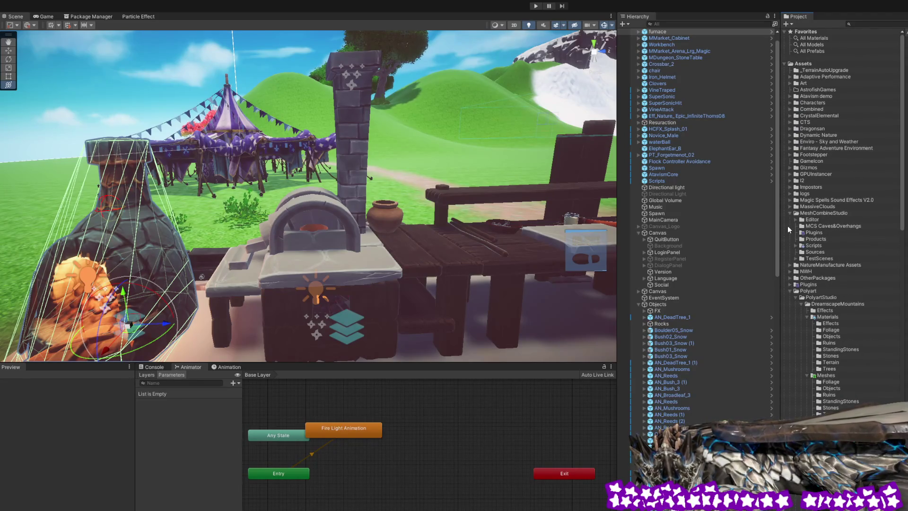
{"action": "left_click", "coordinate": [791, 128]}
{"action": "left_click", "coordinate": [821, 311]}
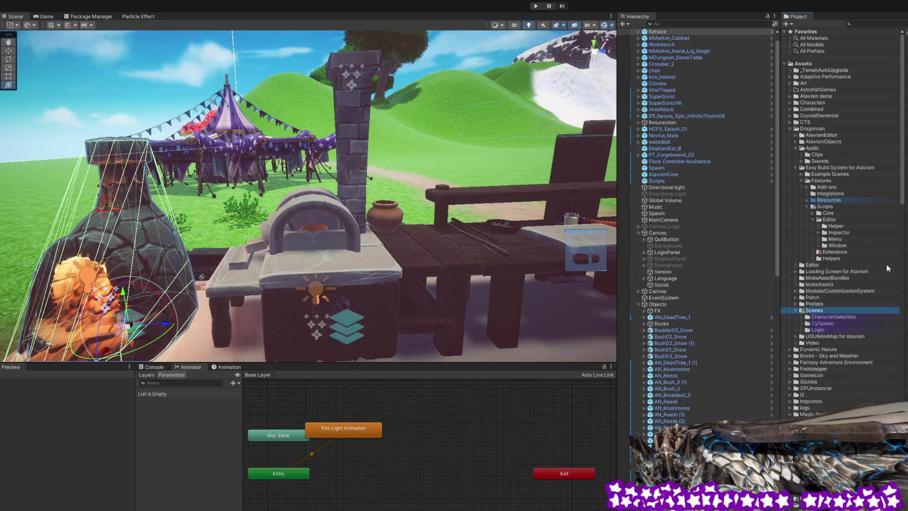
{"action": "key", "text": "shift+d"}
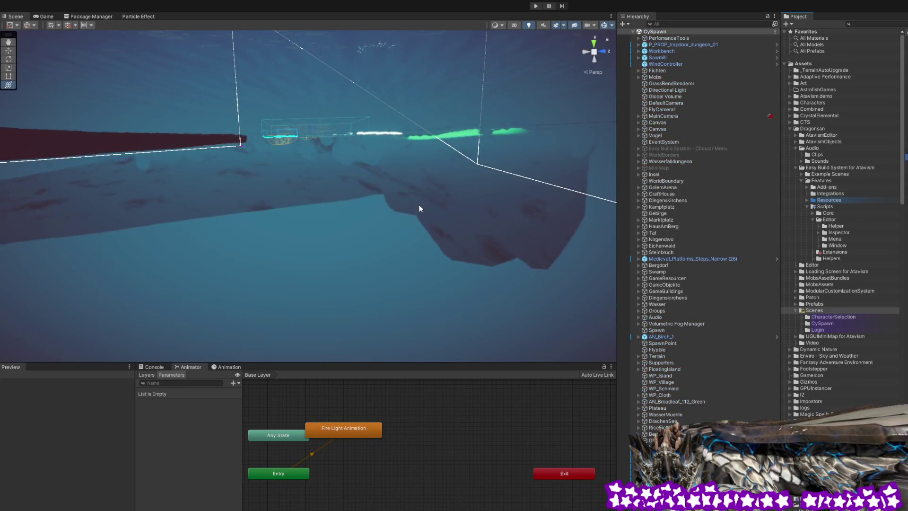
Look around the newly loaded CySpawn island scene.
{"action": "mouse_move", "coordinate": [420, 205]}
{"action": "left_mouse_down"}
{"action": "mouse_move", "coordinate": [389, 208]}
{"action": "mouse_move", "coordinate": [421, 229]}
{"action": "mouse_move", "coordinate": [485, 230]}
{"action": "mouse_move", "coordinate": [494, 210]}
{"action": "mouse_move", "coordinate": [464, 177]}
{"action": "mouse_move", "coordinate": [381, 180]}
{"action": "left_mouse_up"}
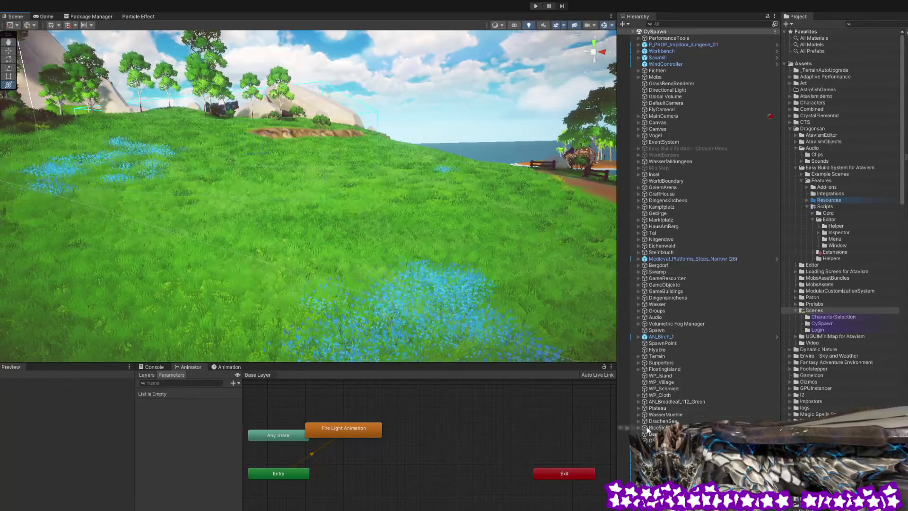
Select Medieval_Platforms_Steps_Narrow (27) in the Hierarchy, frame it, and orbit around the staircase.
{"action": "left_click", "coordinate": [655, 446]}
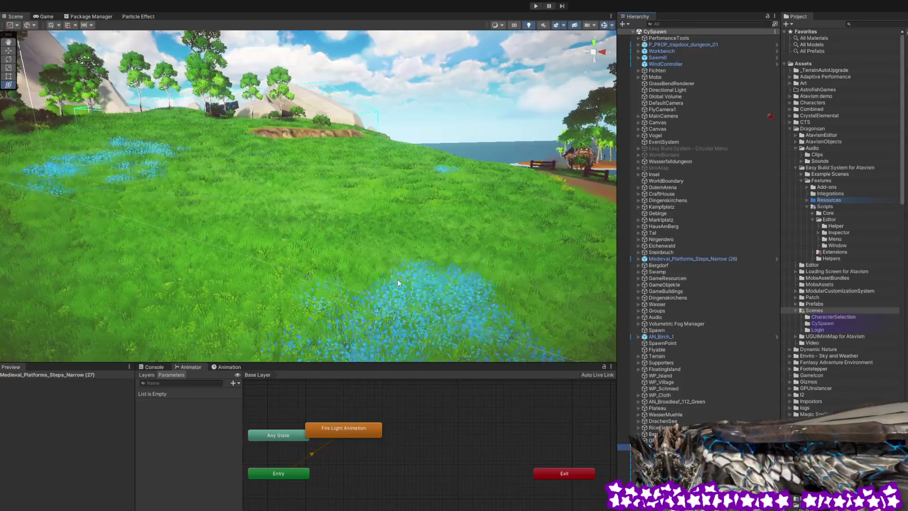
{"action": "key", "text": "f"}
{"action": "mouse_move", "coordinate": [424, 245]}
{"action": "left_mouse_down"}
{"action": "mouse_move", "coordinate": [459, 229]}
{"action": "mouse_move", "coordinate": [306, 225]}
{"action": "mouse_move", "coordinate": [253, 239]}
{"action": "mouse_move", "coordinate": [473, 184]}
{"action": "mouse_move", "coordinate": [493, 193]}
{"action": "mouse_move", "coordinate": [472, 241]}
{"action": "mouse_move", "coordinate": [425, 218]}
{"action": "left_mouse_up"}
Trace the stairs by selecting the cliff rock, the P_PROP_treetrunk_04 (3) log and the ground planks.
{"action": "left_click", "coordinate": [351, 185]}
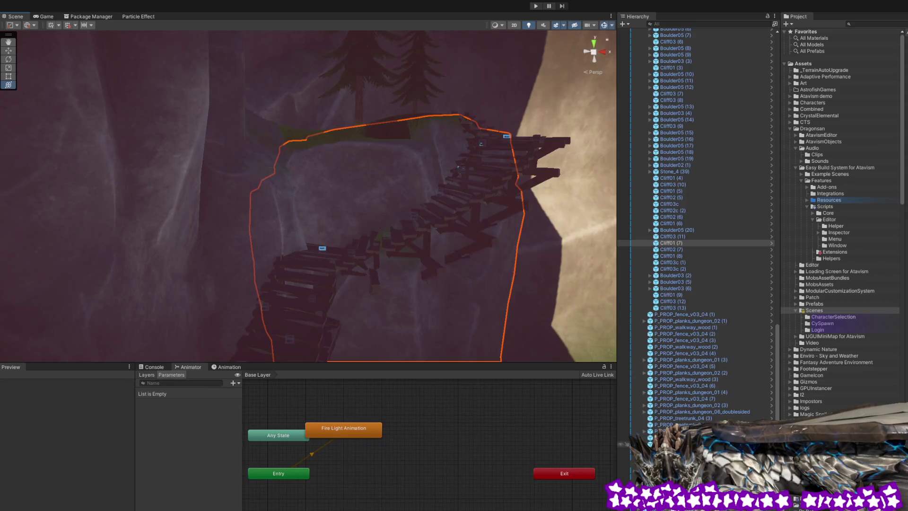
{"action": "left_click", "coordinate": [680, 419]}
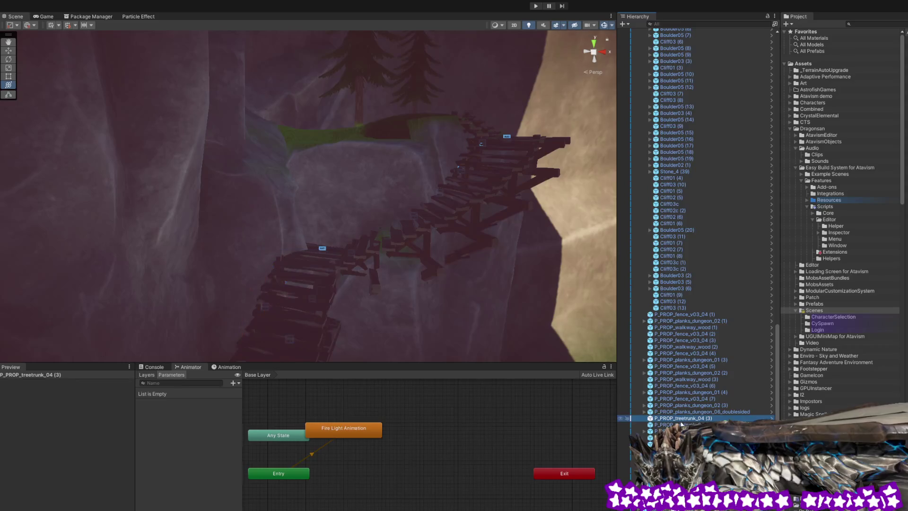
{"action": "mouse_move", "coordinate": [440, 278]}
{"action": "left_mouse_down"}
{"action": "mouse_move", "coordinate": [369, 321]}
{"action": "mouse_move", "coordinate": [298, 334]}
{"action": "mouse_move", "coordinate": [330, 272]}
{"action": "mouse_move", "coordinate": [320, 302]}
{"action": "mouse_move", "coordinate": [242, 312]}
{"action": "left_mouse_up"}
{"action": "left_click", "coordinate": [243, 312]}
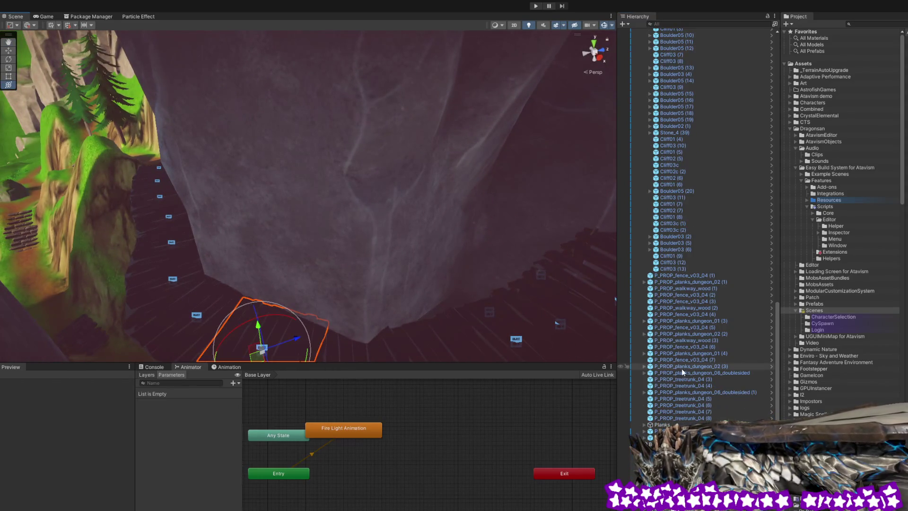
{"action": "scroll", "coordinate": [714, 389], "scroll_direction": "up", "scroll_amount": 1}
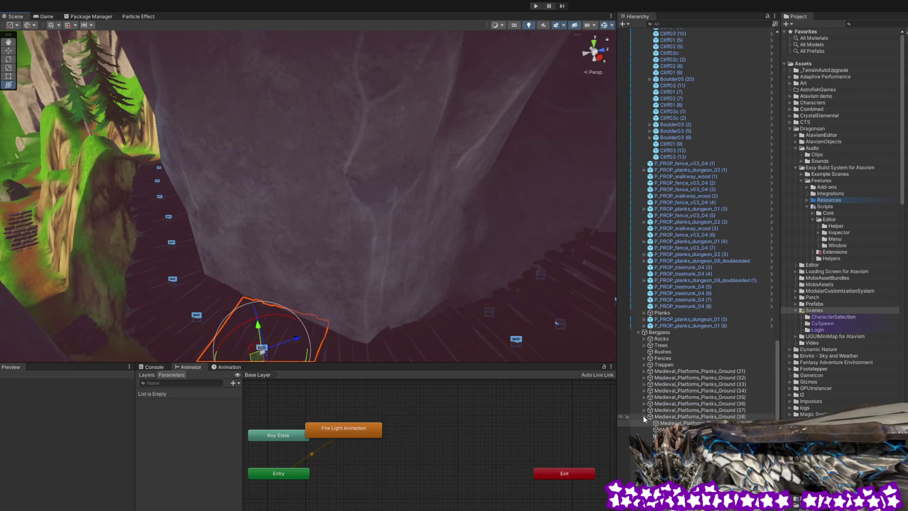
{"action": "scroll", "coordinate": [645, 412], "scroll_direction": "up", "scroll_amount": 2}
Select the seven stair groups and drag them just above Bergpass in the Hierarchy.
{"action": "double_click", "coordinate": [658, 354]}
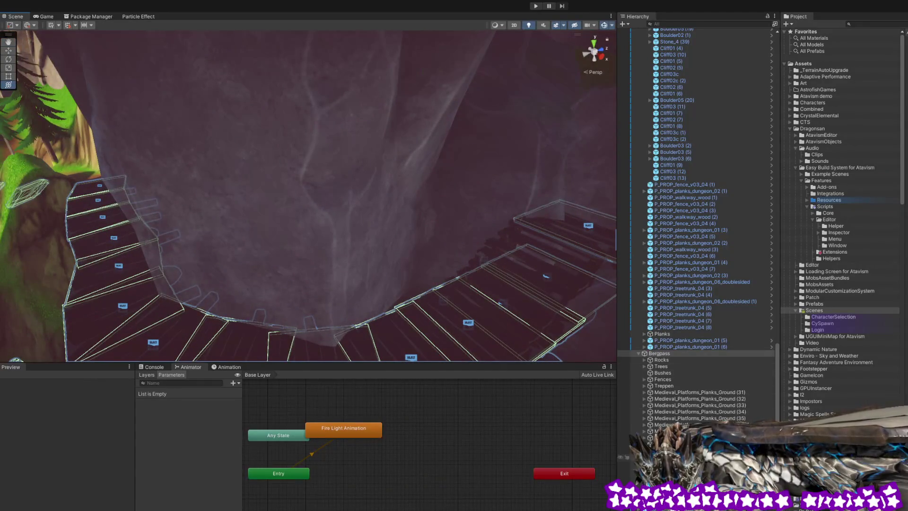
{"action": "left_click", "coordinate": [544, 250]}
{"action": "scroll", "coordinate": [308, 196], "scroll_direction": "down", "scroll_amount": 3}
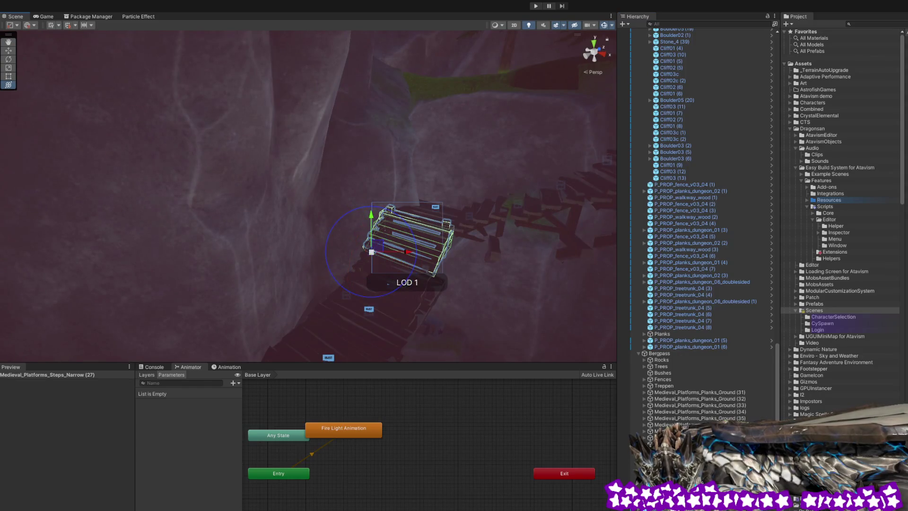
{"action": "left_click", "coordinate": [672, 431], "text": "shift"}
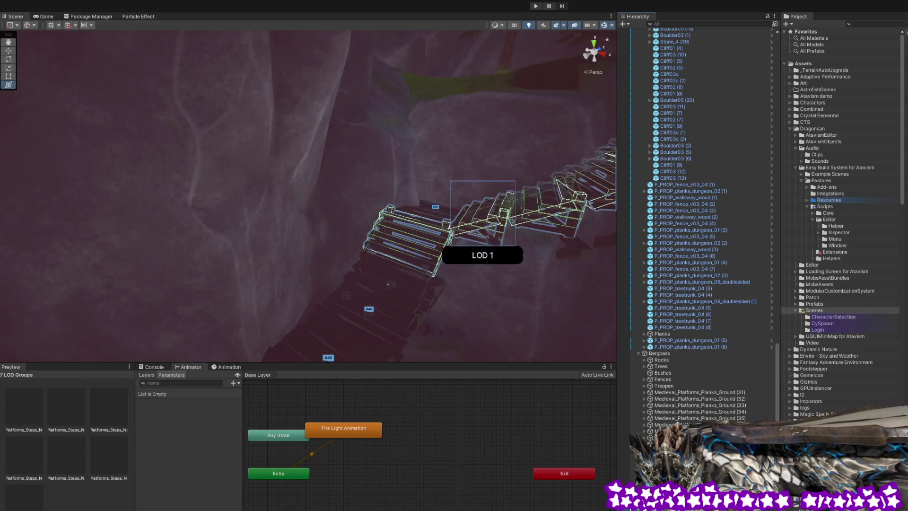
{"action": "mouse_move", "coordinate": [671, 431]}
{"action": "left_mouse_down"}
{"action": "mouse_move", "coordinate": [659, 356]}
{"action": "mouse_move", "coordinate": [639, 355]}
{"action": "left_mouse_up"}
{"action": "mouse_move", "coordinate": [544, 255]}
{"action": "left_mouse_down"}
{"action": "mouse_move", "coordinate": [286, 282]}
{"action": "mouse_move", "coordinate": [276, 232]}
{"action": "mouse_move", "coordinate": [390, 272]}
{"action": "mouse_move", "coordinate": [268, 284]}
{"action": "mouse_move", "coordinate": [402, 296]}
{"action": "left_mouse_up"}
Collapse RiceFields, then select and frame Medieval_Platforms_Steps_Narrow (26).
{"action": "scroll", "coordinate": [713, 345], "scroll_direction": "up", "scroll_amount": 10}
{"action": "scroll", "coordinate": [713, 345], "scroll_direction": "up", "scroll_amount": 5}
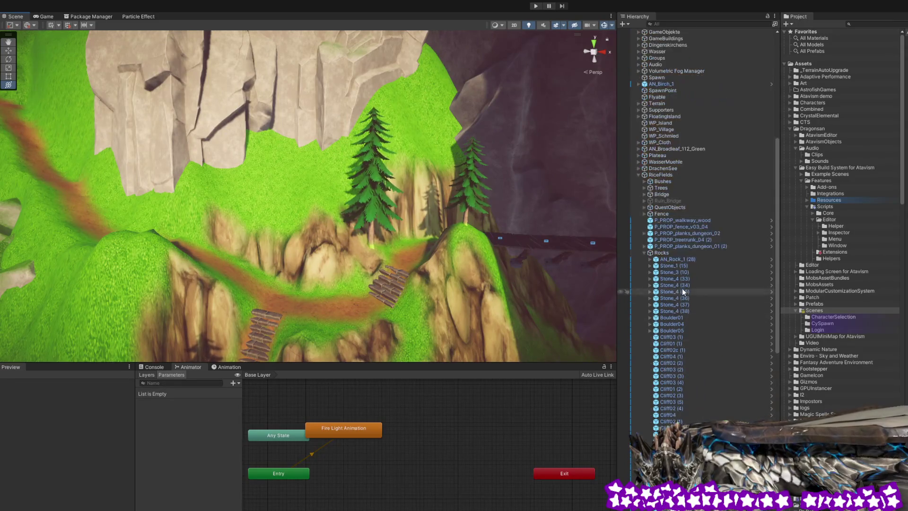
{"action": "scroll", "coordinate": [643, 254], "scroll_direction": "up", "scroll_amount": 5}
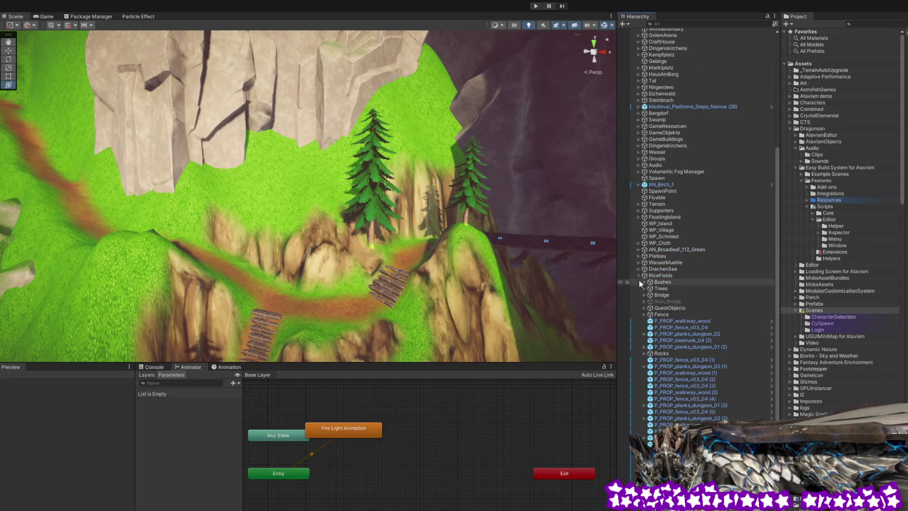
{"action": "left_click", "coordinate": [638, 276]}
{"action": "scroll", "coordinate": [638, 275], "scroll_direction": "up", "scroll_amount": 6}
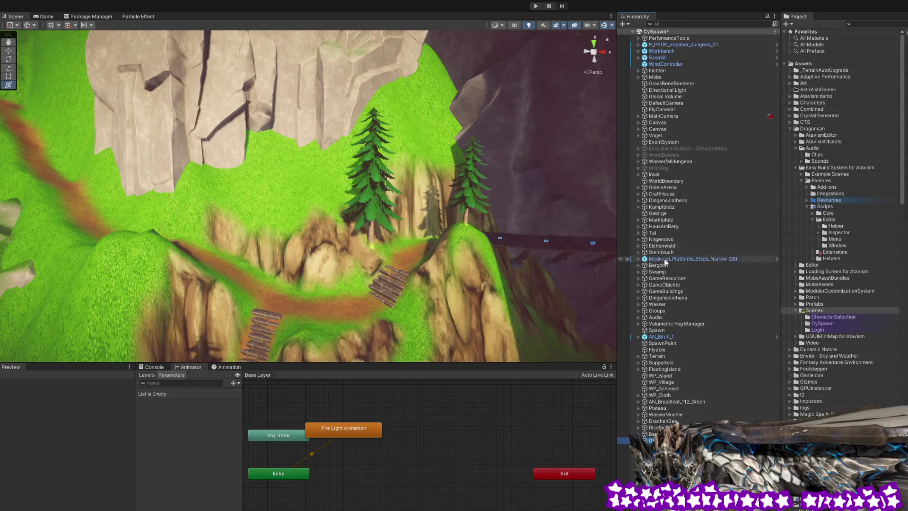
{"action": "left_click", "coordinate": [683, 259]}
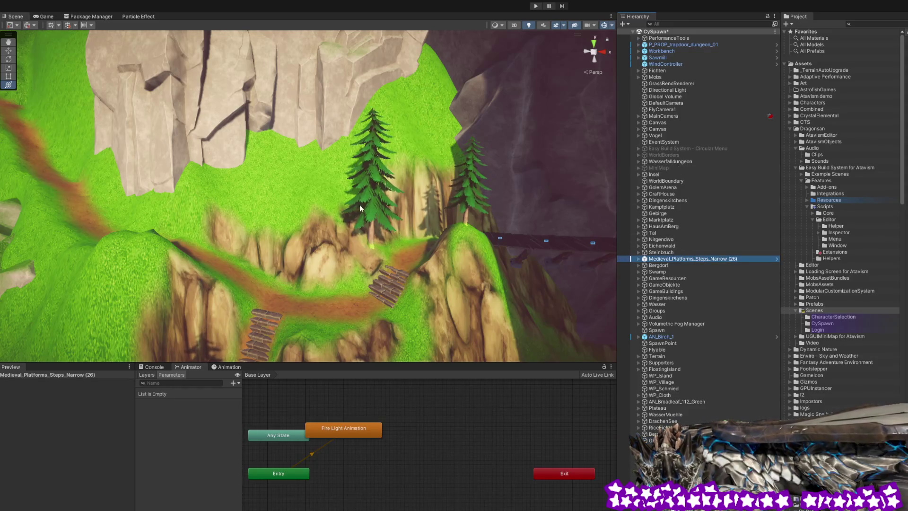
{"action": "key", "text": "f"}
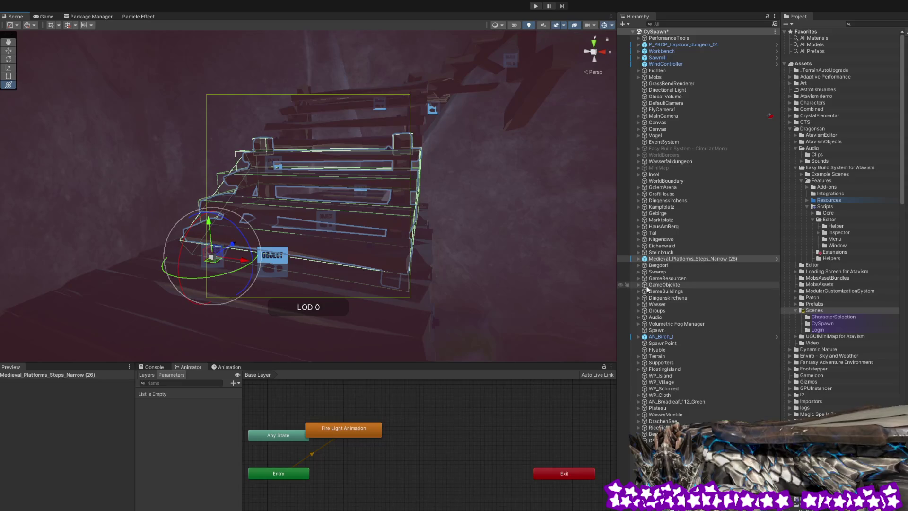
Drop Medieval_Platforms_Steps_Narrow (26) into the Bergpass group and collapse Bergpass and RiceFields.
{"action": "left_click", "coordinate": [387, 337]}
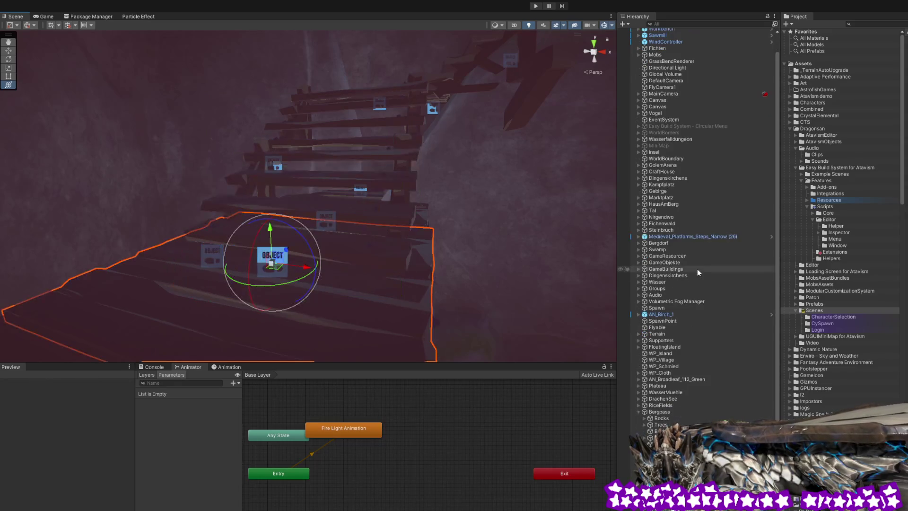
{"action": "left_click", "coordinate": [697, 236]}
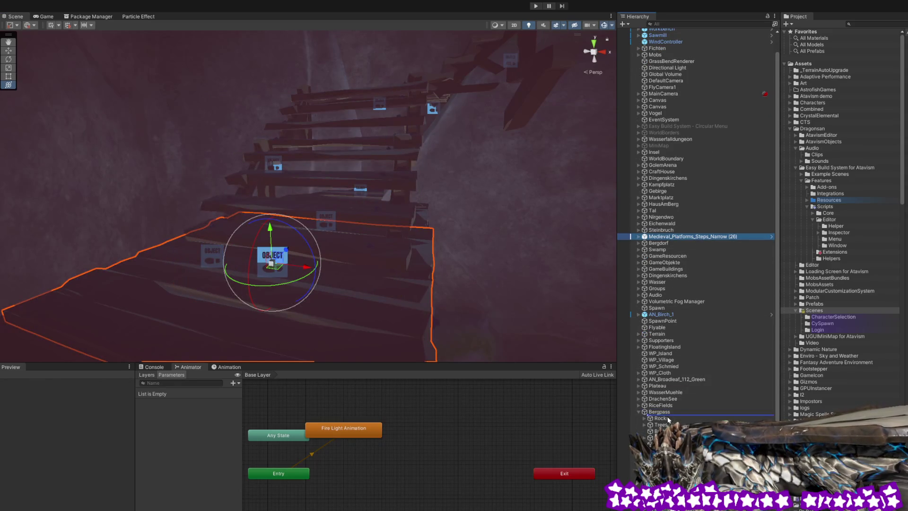
{"action": "left_click_drag", "start_coordinate": [668, 416], "coordinate": [668, 415]}
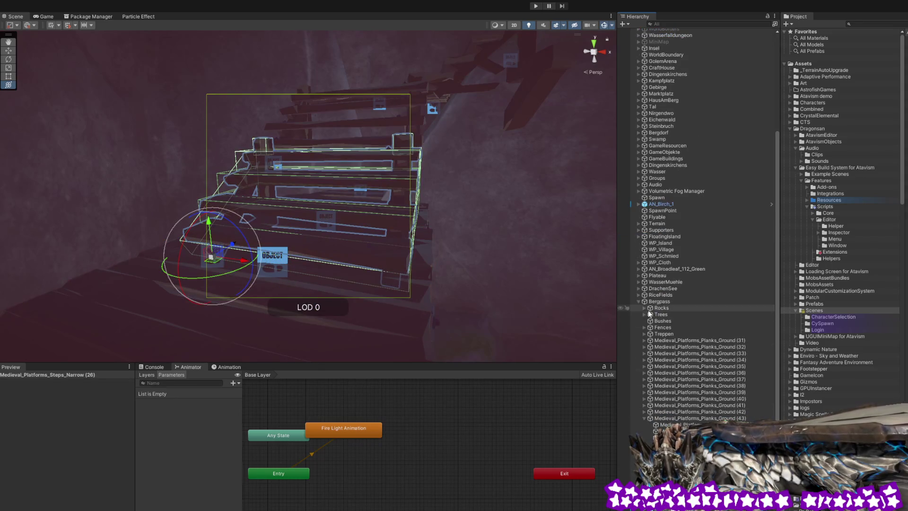
{"action": "left_click", "coordinate": [639, 301]}
{"action": "left_click", "coordinate": [504, 234]}
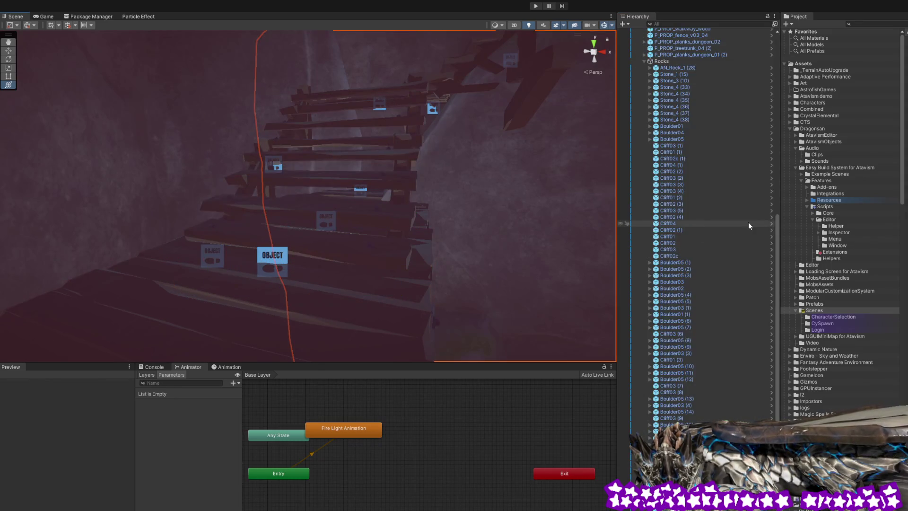
{"action": "scroll", "coordinate": [729, 216], "scroll_direction": "up", "scroll_amount": 10}
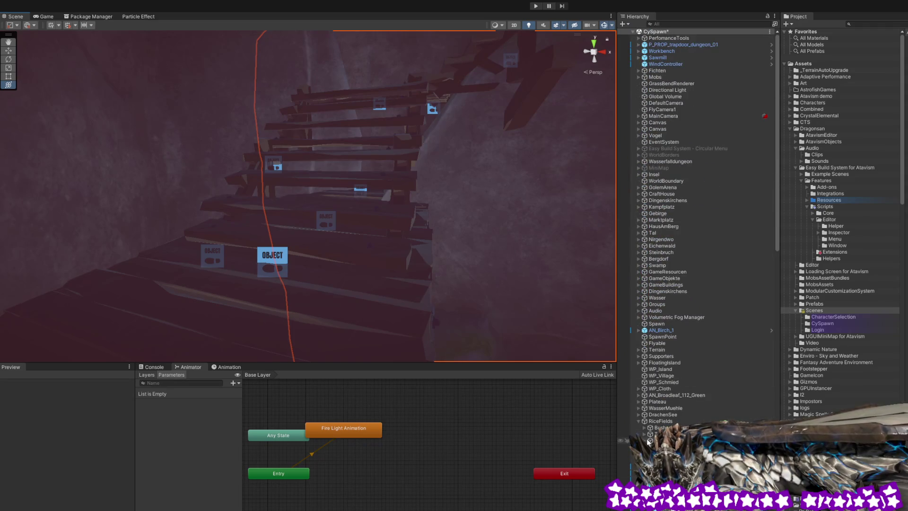
{"action": "left_click", "coordinate": [639, 420]}
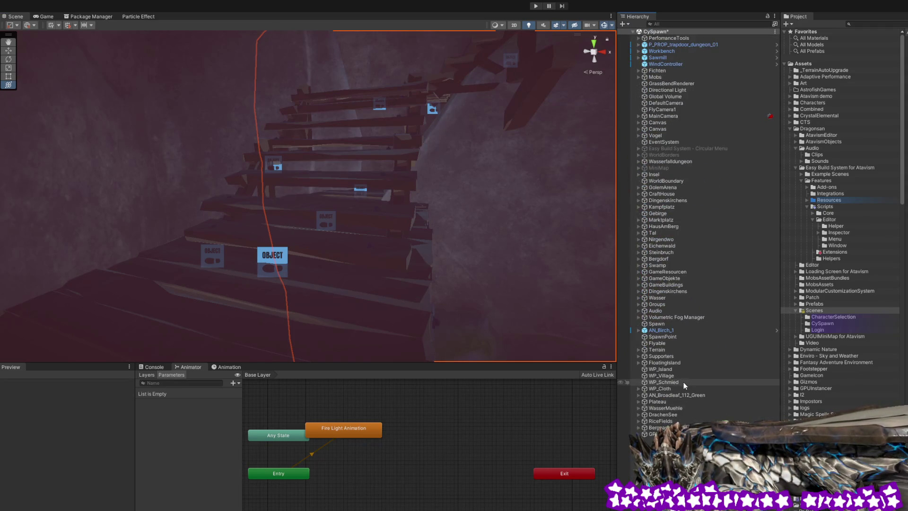
{"action": "left_click", "coordinate": [673, 316]}
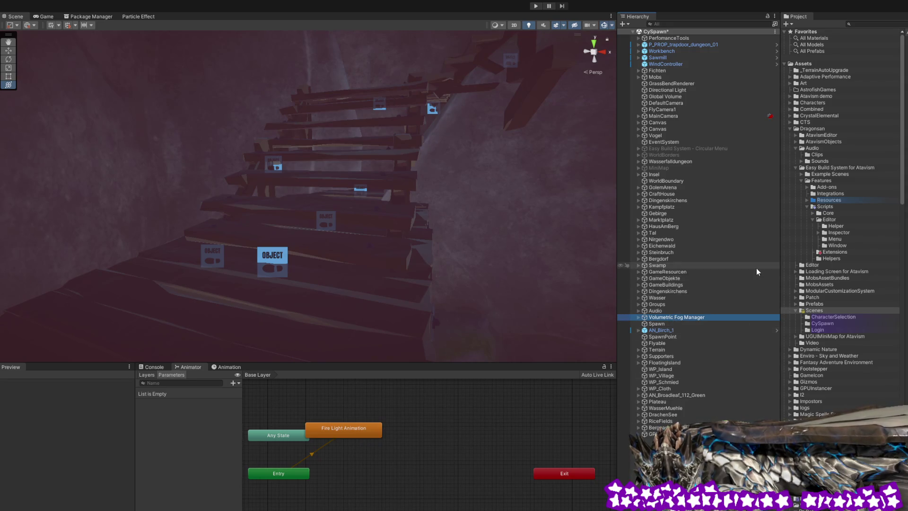
{"action": "left_click", "coordinate": [668, 52]}
Frame the Workbench, tilt the view over it, and check the Sawmill table beside it.
{"action": "key", "text": "f"}
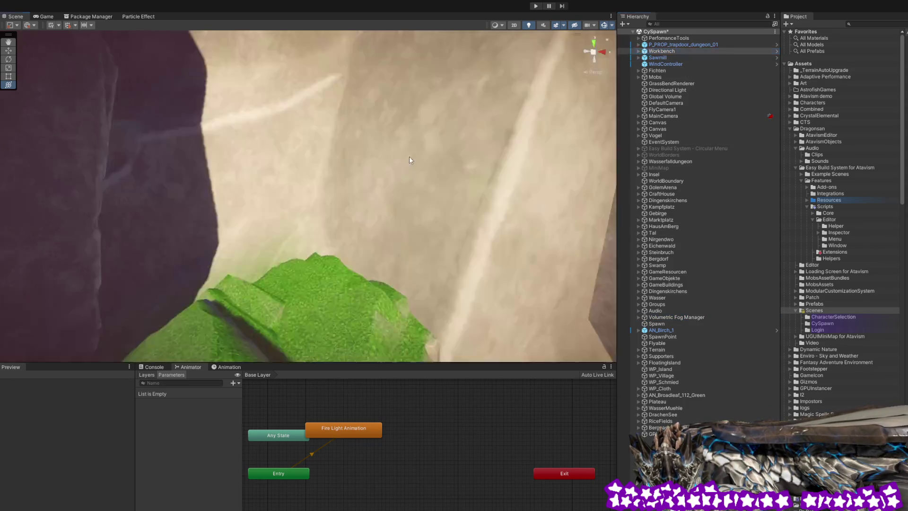
{"action": "mouse_move", "coordinate": [376, 188]}
{"action": "left_mouse_down"}
{"action": "mouse_move", "coordinate": [467, 184]}
{"action": "mouse_move", "coordinate": [508, 280]}
{"action": "left_mouse_up"}
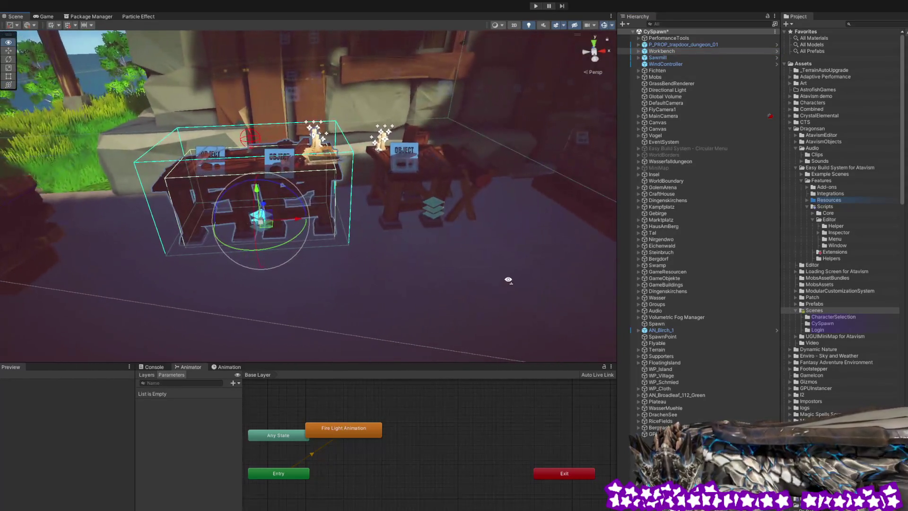
{"action": "left_click", "coordinate": [662, 58]}
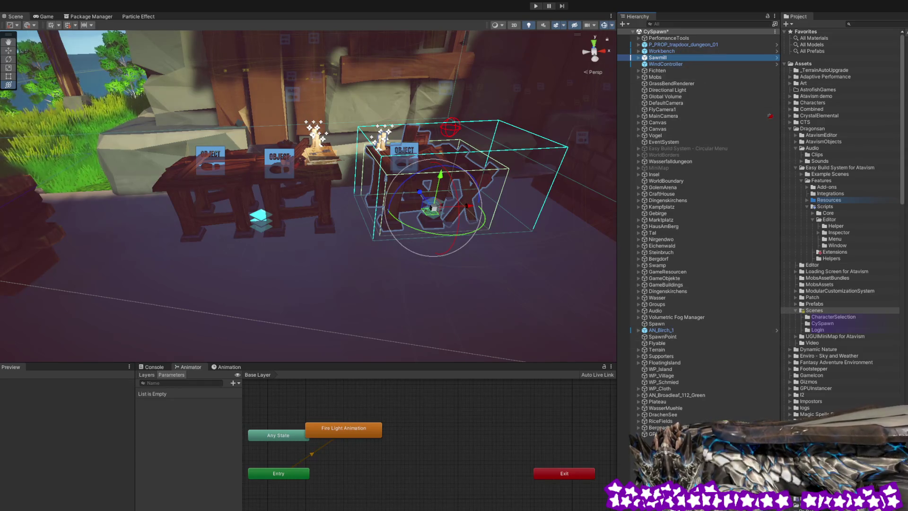
{"action": "left_click", "coordinate": [673, 32]}
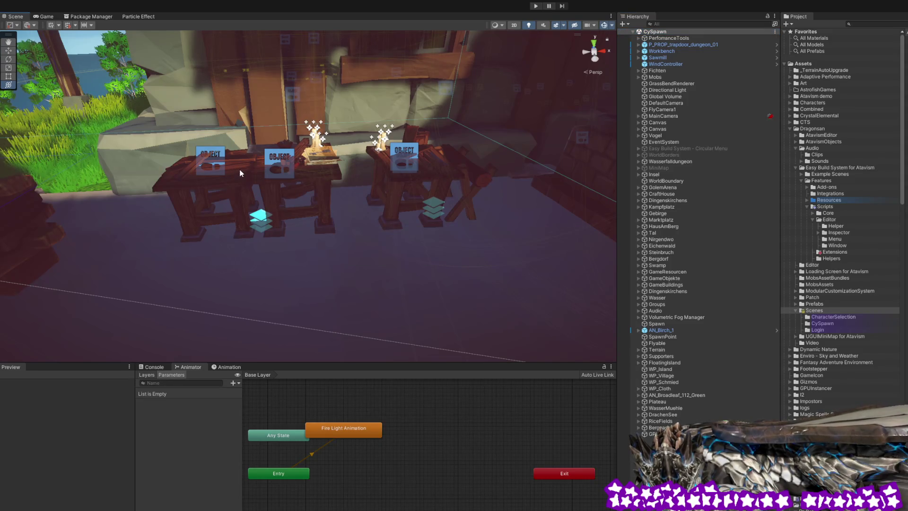
{"action": "left_click", "coordinate": [240, 173]}
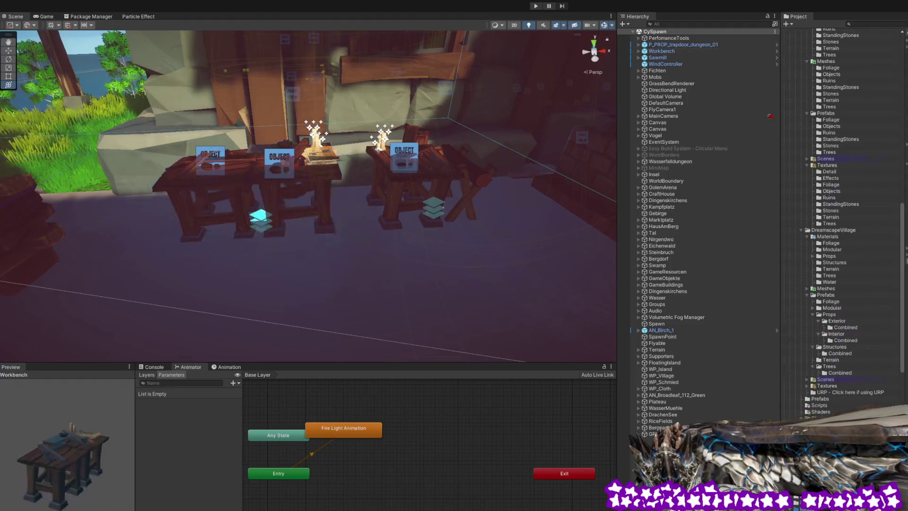
Delete the old furnace and drag a Craftstation_Smelter prefab into the craft house.
{"action": "mouse_move", "coordinate": [441, 273]}
{"action": "left_mouse_down"}
{"action": "mouse_move", "coordinate": [417, 254]}
{"action": "mouse_move", "coordinate": [362, 242]}
{"action": "mouse_move", "coordinate": [414, 233]}
{"action": "mouse_move", "coordinate": [345, 246]}
{"action": "mouse_move", "coordinate": [375, 237]}
{"action": "mouse_move", "coordinate": [438, 245]}
{"action": "mouse_move", "coordinate": [393, 242]}
{"action": "left_mouse_up"}
{"action": "left_click", "coordinate": [262, 217]}
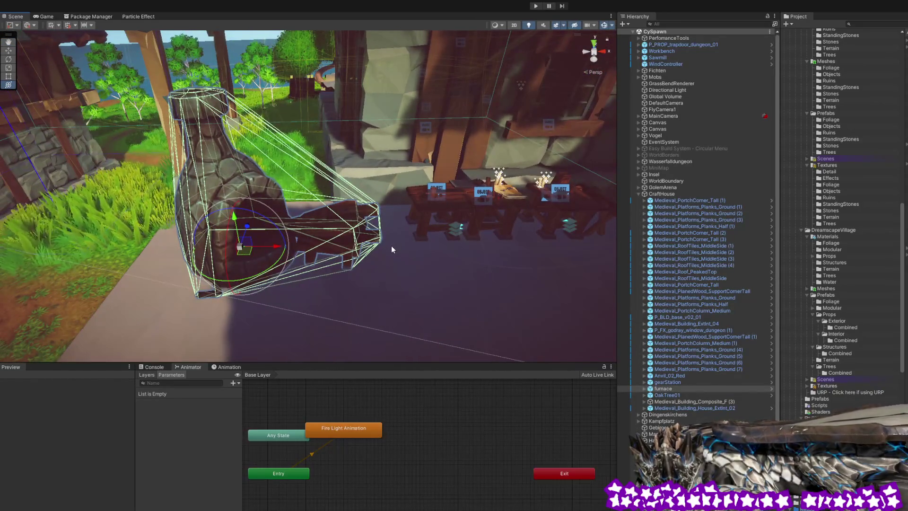
{"action": "key", "text": "Delete"}
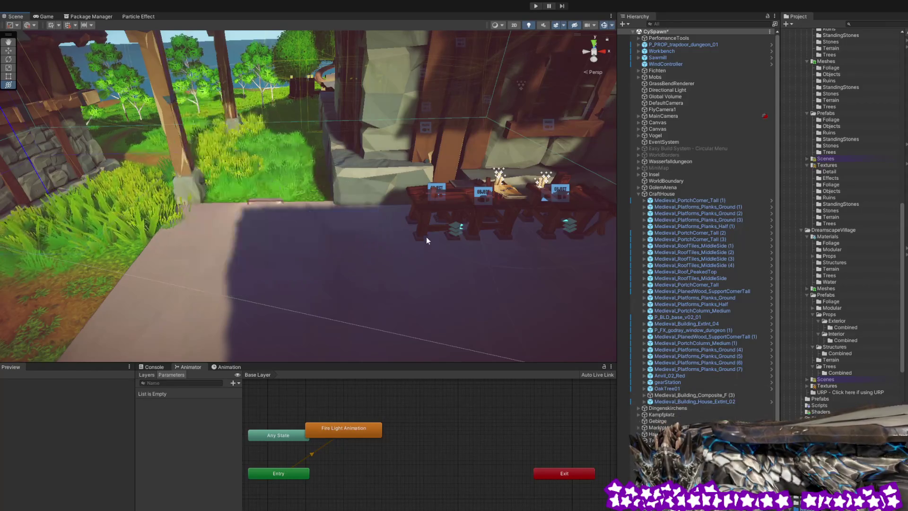
{"action": "left_click", "coordinate": [437, 213]}
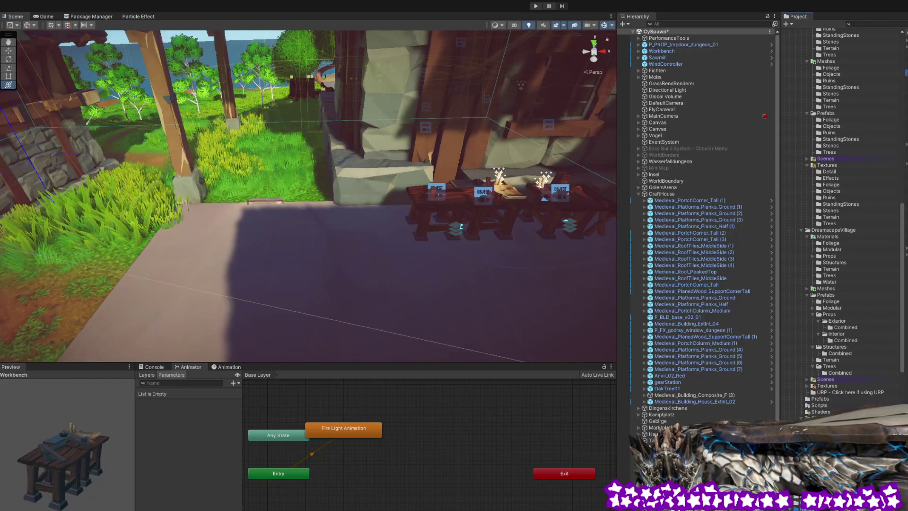
{"action": "mouse_move", "coordinate": [315, 249]}
{"action": "left_mouse_down"}
{"action": "mouse_move", "coordinate": [227, 250]}
{"action": "mouse_move", "coordinate": [358, 239]}
{"action": "mouse_move", "coordinate": [334, 243]}
{"action": "mouse_move", "coordinate": [349, 244]}
{"action": "left_mouse_up"}
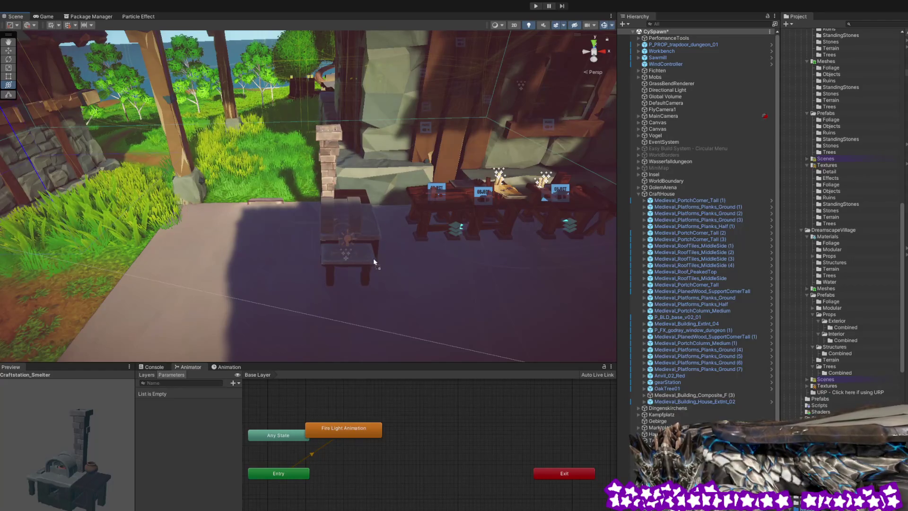
Rotate the smelter to face the room and move it to the back wall beside the tables.
{"action": "mouse_move", "coordinate": [373, 279]}
{"action": "left_mouse_down"}
{"action": "mouse_move", "coordinate": [225, 271]}
{"action": "mouse_move", "coordinate": [232, 288]}
{"action": "left_mouse_up"}
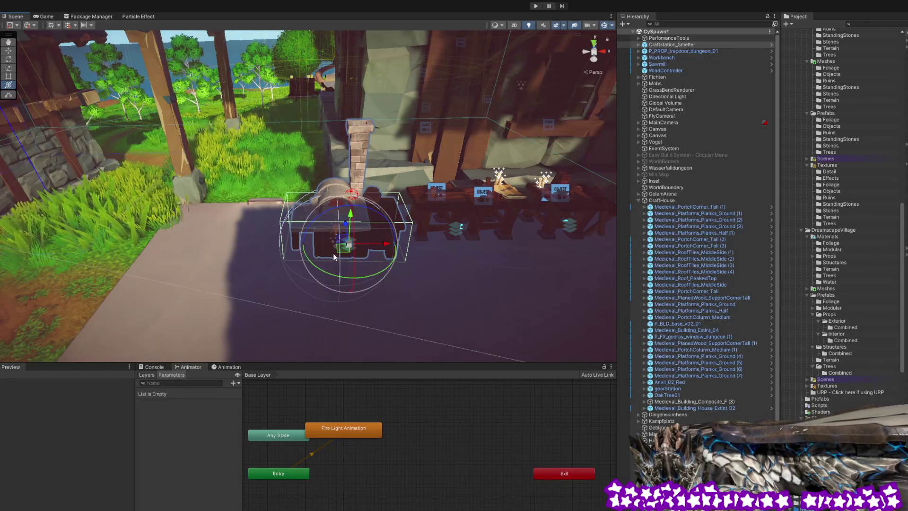
{"action": "left_click_drag", "start_coordinate": [343, 253], "coordinate": [355, 234]}
{"action": "mouse_move", "coordinate": [412, 267]}
{"action": "left_mouse_down"}
{"action": "mouse_move", "coordinate": [534, 228]}
{"action": "mouse_move", "coordinate": [420, 253]}
{"action": "mouse_move", "coordinate": [400, 272]}
{"action": "left_mouse_up"}
{"action": "mouse_move", "coordinate": [449, 290]}
{"action": "left_mouse_down"}
{"action": "mouse_move", "coordinate": [141, 280]}
{"action": "mouse_move", "coordinate": [414, 272]}
{"action": "mouse_move", "coordinate": [211, 277]}
{"action": "mouse_move", "coordinate": [344, 268]}
{"action": "mouse_move", "coordinate": [305, 263]}
{"action": "mouse_move", "coordinate": [196, 285]}
{"action": "mouse_move", "coordinate": [356, 274]}
{"action": "mouse_move", "coordinate": [423, 282]}
{"action": "mouse_move", "coordinate": [419, 294]}
{"action": "mouse_move", "coordinate": [319, 281]}
{"action": "left_mouse_up"}
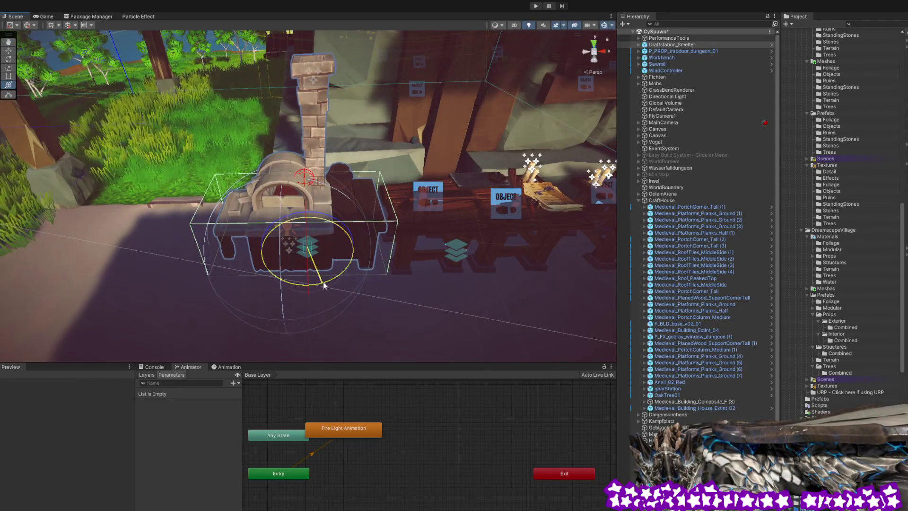
{"action": "mouse_move", "coordinate": [325, 282]}
{"action": "left_mouse_down"}
{"action": "mouse_move", "coordinate": [380, 247]}
{"action": "mouse_move", "coordinate": [587, 222]}
{"action": "mouse_move", "coordinate": [392, 237]}
{"action": "left_mouse_up"}
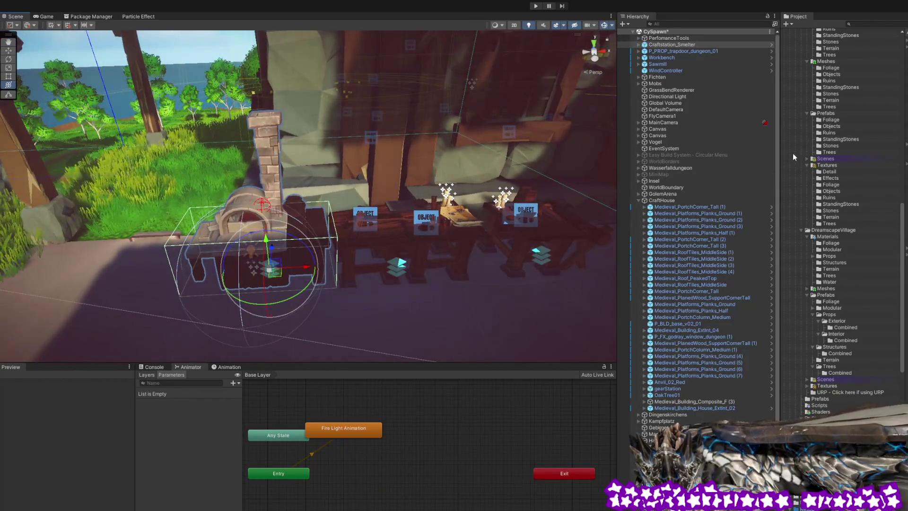
{"action": "left_click_drag", "start_coordinate": [271, 271], "coordinate": [265, 286]}
{"action": "left_click", "coordinate": [381, 239]}
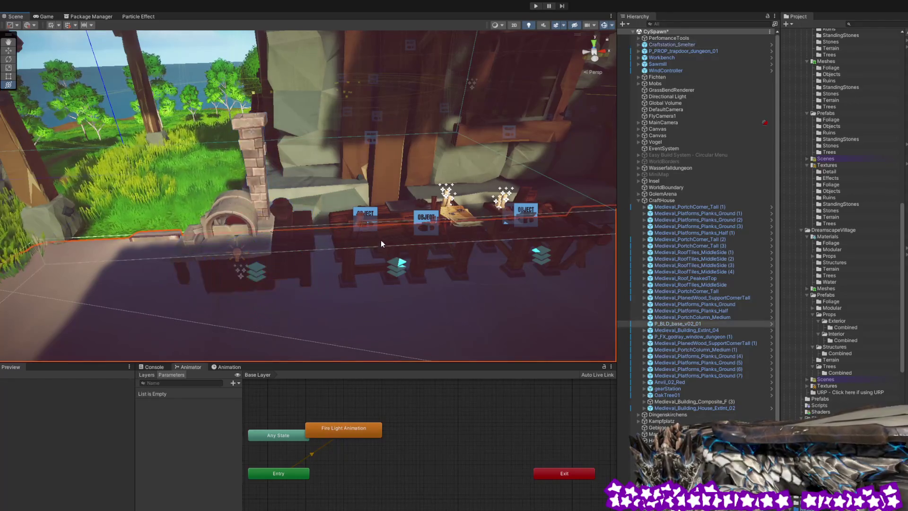
{"action": "left_click", "coordinate": [382, 240]}
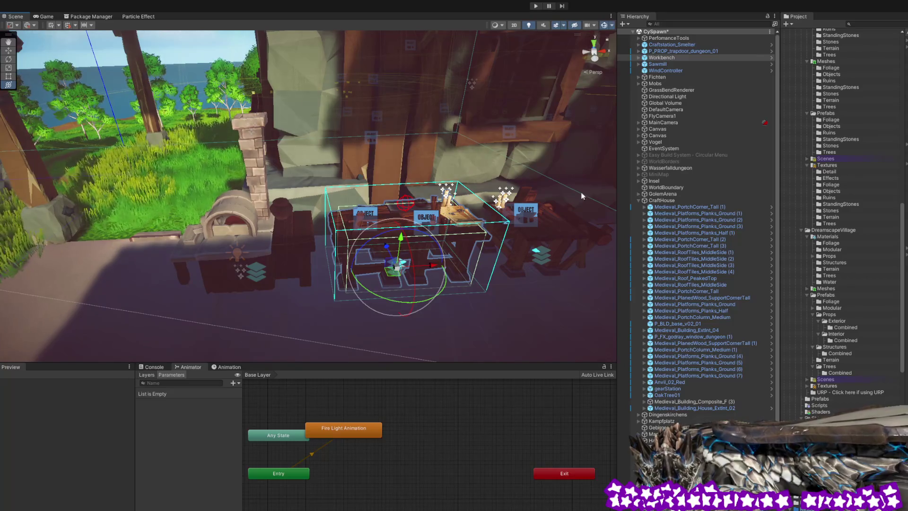
Delete the old Workbench and place a Workbench_new prefab back and left in the craft house.
{"action": "key", "text": "Delete"}
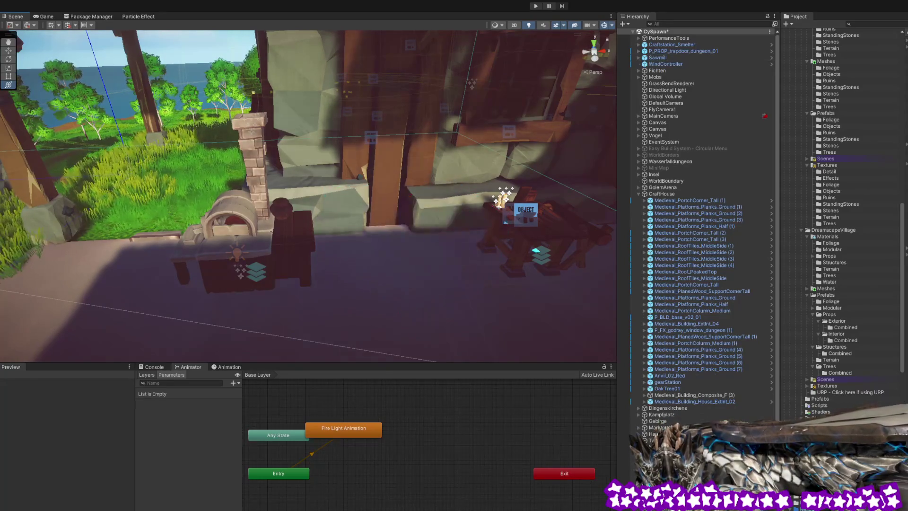
{"action": "mouse_move", "coordinate": [383, 268]}
{"action": "left_mouse_down"}
{"action": "mouse_move", "coordinate": [373, 267]}
{"action": "mouse_move", "coordinate": [443, 299]}
{"action": "mouse_move", "coordinate": [280, 304]}
{"action": "left_mouse_up"}
{"action": "mouse_move", "coordinate": [400, 287]}
{"action": "left_mouse_down"}
{"action": "mouse_move", "coordinate": [387, 270]}
{"action": "mouse_move", "coordinate": [390, 277]}
{"action": "left_mouse_up"}
{"action": "key", "text": "w"}
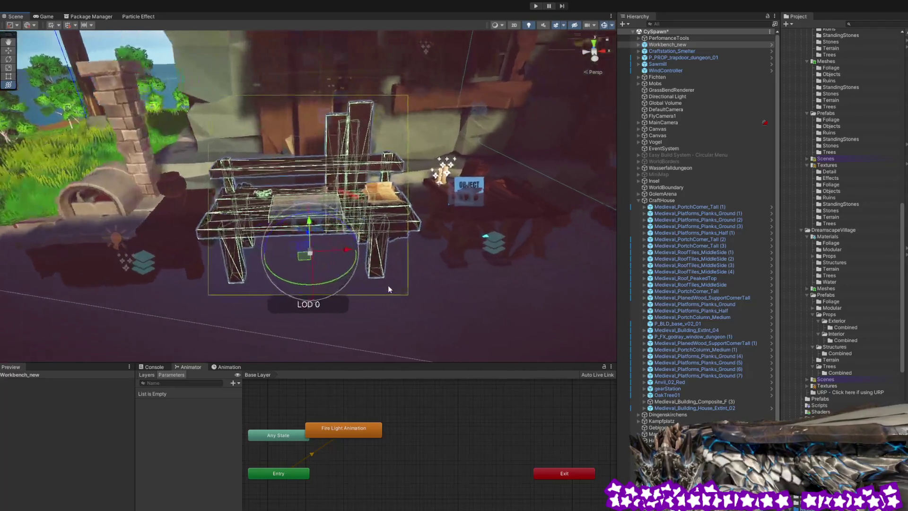
Check the new workbench from below, nudge its height slightly, then orbit back out.
{"action": "mouse_move", "coordinate": [387, 285]}
{"action": "left_mouse_down"}
{"action": "mouse_move", "coordinate": [443, 267]}
{"action": "mouse_move", "coordinate": [359, 266]}
{"action": "left_mouse_up"}
{"action": "mouse_move", "coordinate": [424, 267]}
{"action": "left_mouse_down"}
{"action": "mouse_move", "coordinate": [391, 278]}
{"action": "mouse_move", "coordinate": [364, 234]}
{"action": "mouse_move", "coordinate": [380, 177]}
{"action": "left_mouse_up"}
{"action": "left_click_drag", "start_coordinate": [394, 137], "coordinate": [393, 138]}
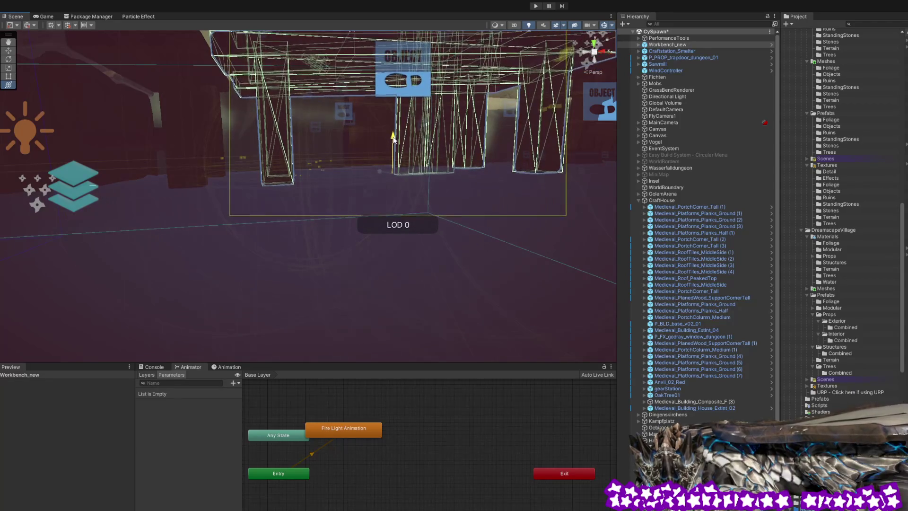
{"action": "mouse_move", "coordinate": [368, 175]}
{"action": "left_mouse_down"}
{"action": "mouse_move", "coordinate": [383, 200]}
{"action": "mouse_move", "coordinate": [493, 206]}
{"action": "mouse_move", "coordinate": [469, 217]}
{"action": "mouse_move", "coordinate": [354, 224]}
{"action": "mouse_move", "coordinate": [254, 137]}
{"action": "mouse_move", "coordinate": [485, 229]}
{"action": "mouse_move", "coordinate": [361, 227]}
{"action": "left_mouse_up"}
{"action": "left_click", "coordinate": [360, 228]}
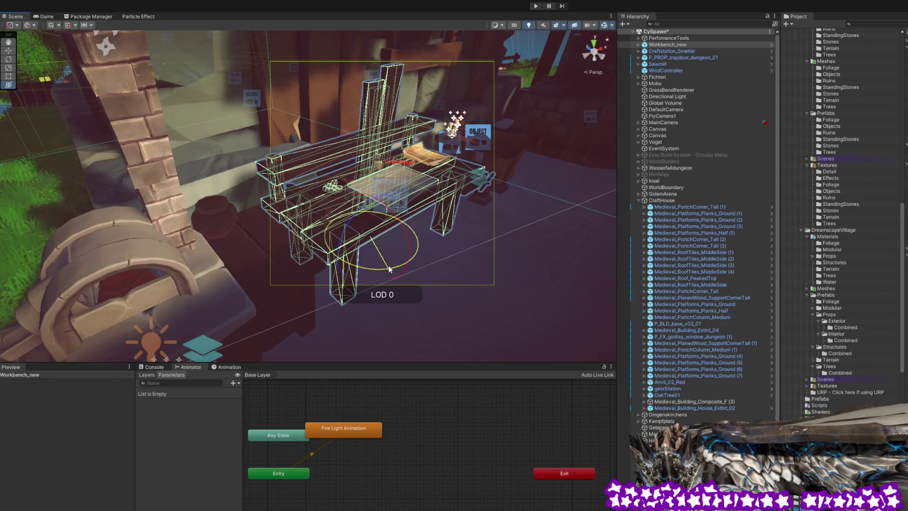
{"action": "left_click", "coordinate": [548, 249]}
{"action": "mouse_move", "coordinate": [548, 248]}
{"action": "left_mouse_down"}
{"action": "mouse_move", "coordinate": [375, 217]}
{"action": "mouse_move", "coordinate": [449, 208]}
{"action": "mouse_move", "coordinate": [455, 214]}
{"action": "mouse_move", "coordinate": [358, 227]}
{"action": "mouse_move", "coordinate": [493, 228]}
{"action": "mouse_move", "coordinate": [406, 236]}
{"action": "left_mouse_up"}
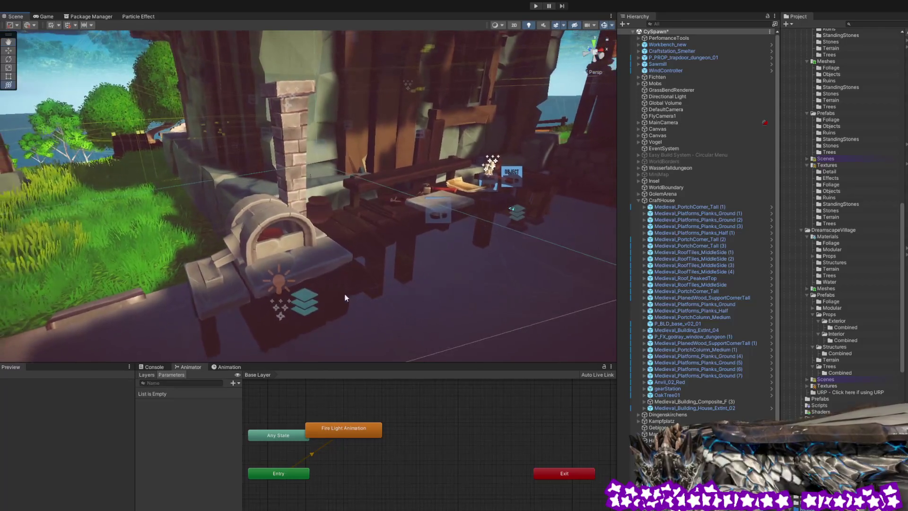
{"action": "left_click", "coordinate": [302, 300]}
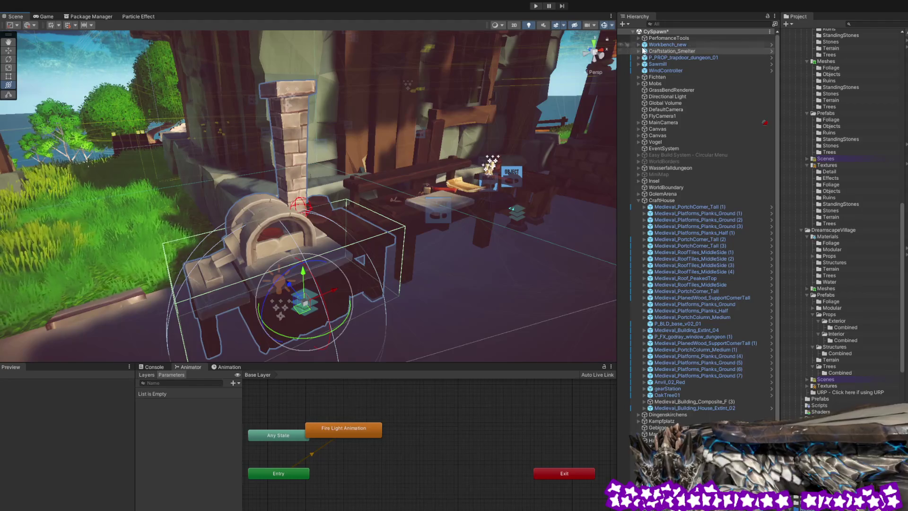
Search the Hierarchy for 'Pi', step up through the stair pieces to SM_StairPiece_01_Unity, then clear the search.
{"action": "left_click", "coordinate": [676, 24]}
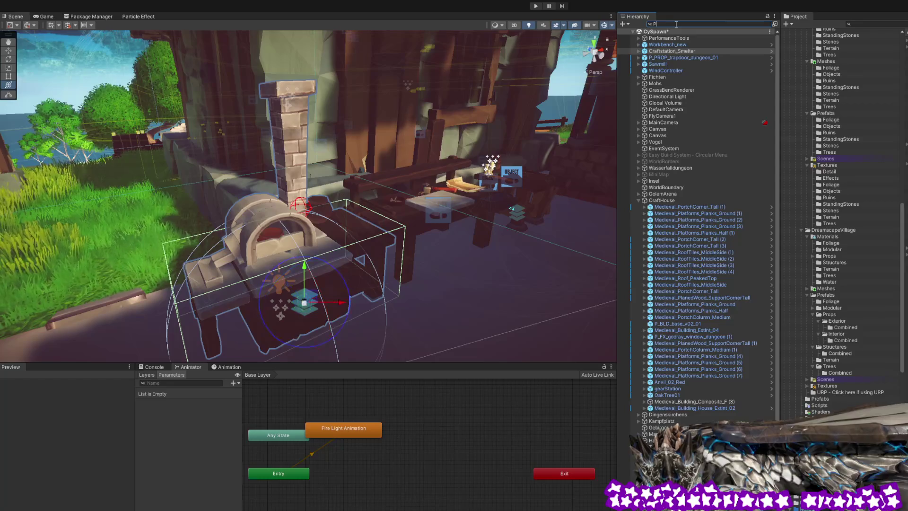
{"action": "type", "text": "Piece"}
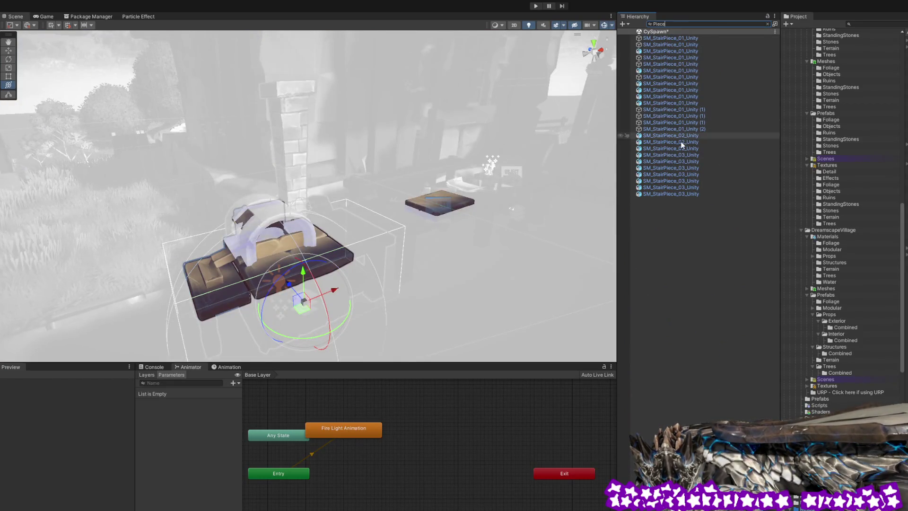
{"action": "left_click", "coordinate": [671, 188]}
{"action": "key", "text": "Up"}
{"action": "key", "text": "Up"}
{"action": "key", "text": "Up"}
{"action": "key", "text": "Up"}
{"action": "key", "text": "Up"}
{"action": "key", "text": "Up"}
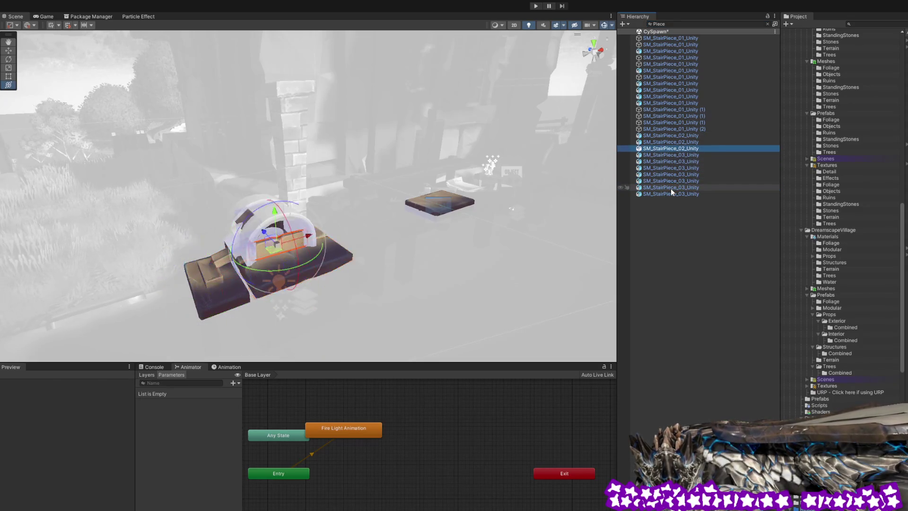
{"action": "key", "text": "Up"}
{"action": "key", "text": "Up"}
{"action": "key", "text": "Up"}
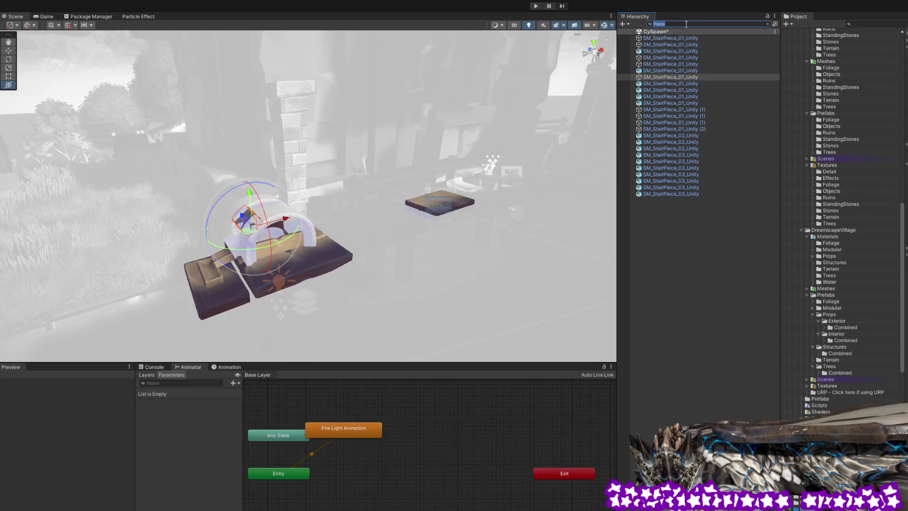
{"action": "key", "text": "BackSpace"}
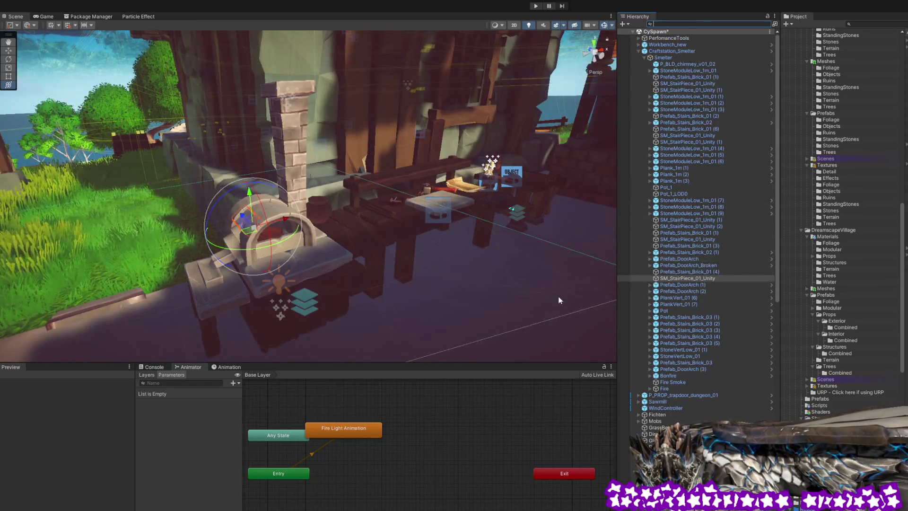
Collapse the Craftstation_Smelter and CraftHouse groups in the Hierarchy.
{"action": "left_click", "coordinate": [638, 51]}
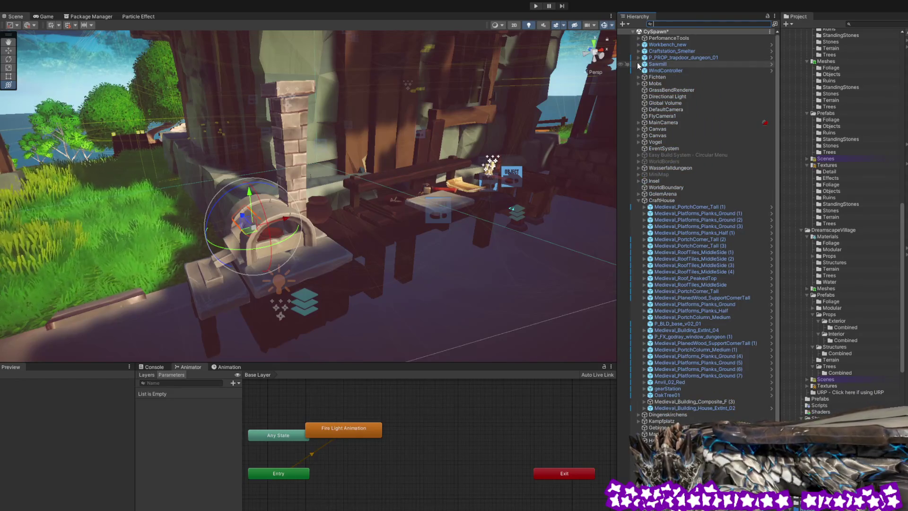
{"action": "left_click", "coordinate": [663, 201]}
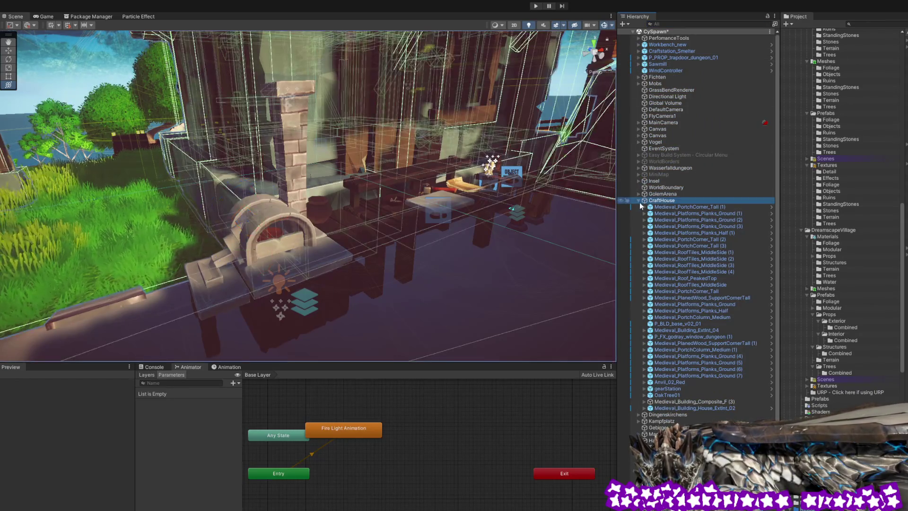
{"action": "left_click", "coordinate": [639, 200]}
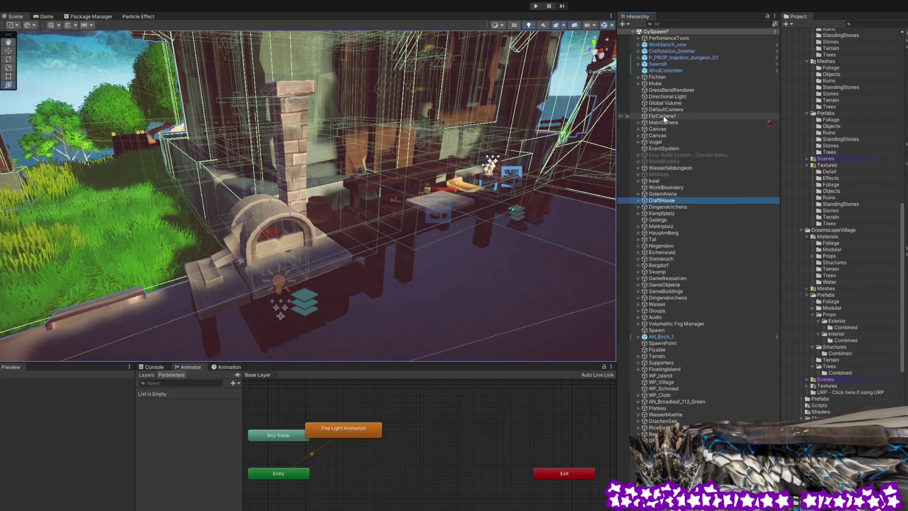
Expand the Easy Build System object to inspect its Circular Menu child, then fold it back.
{"action": "left_click", "coordinate": [675, 155]}
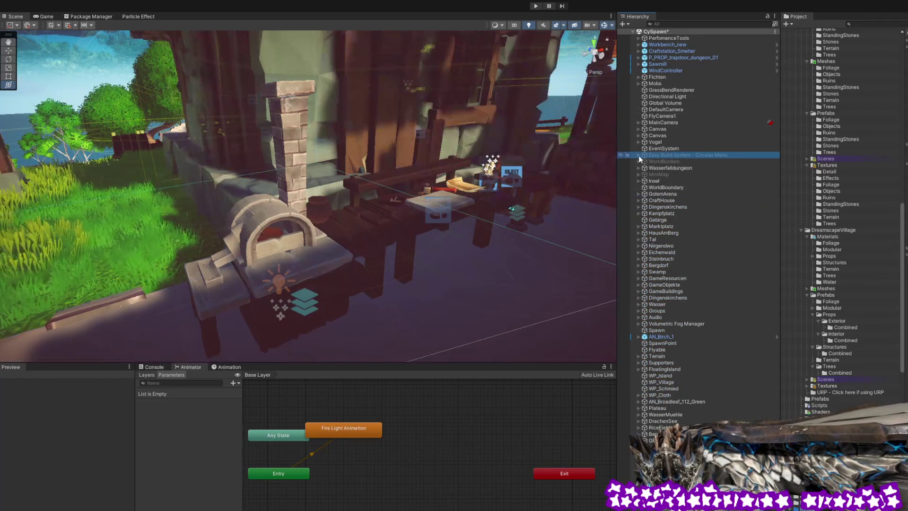
{"action": "left_click", "coordinate": [639, 155]}
{"action": "left_click", "coordinate": [654, 161]}
{"action": "left_click", "coordinate": [656, 155]}
{"action": "left_click", "coordinate": [638, 155]}
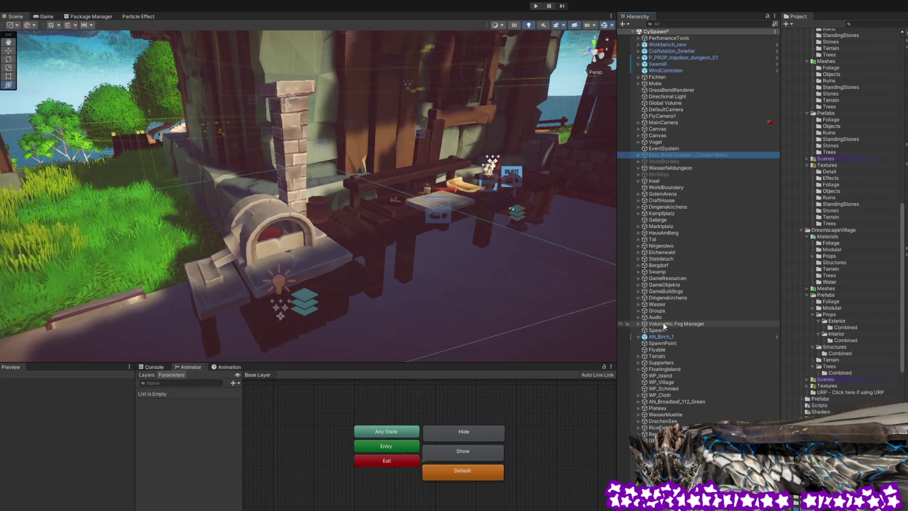
Browse the scene's top-level objects, including Groups, Swamp, Mobs and Fichten.
{"action": "left_click", "coordinate": [649, 312]}
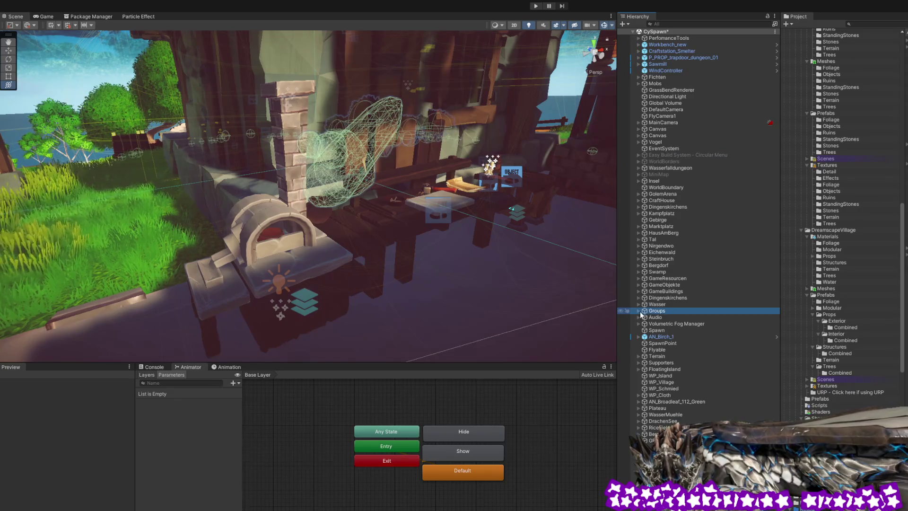
{"action": "left_click", "coordinate": [664, 298]}
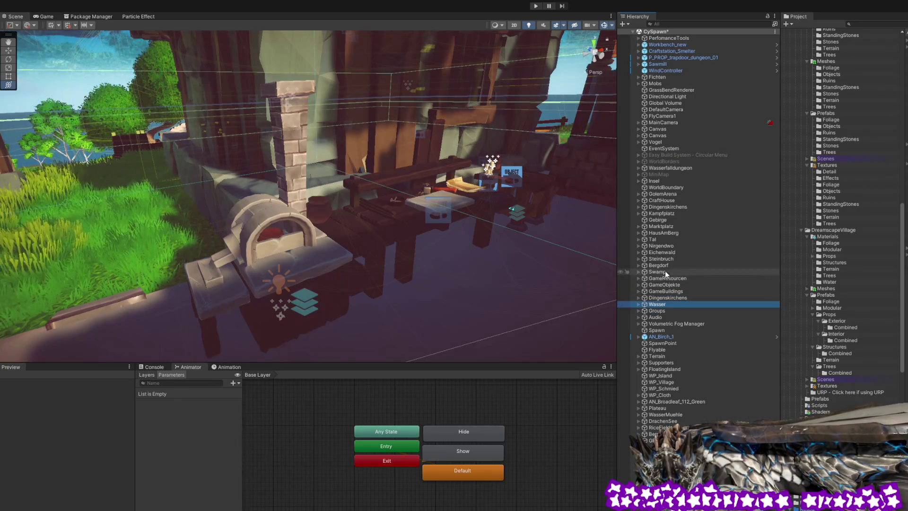
{"action": "left_click", "coordinate": [665, 272]}
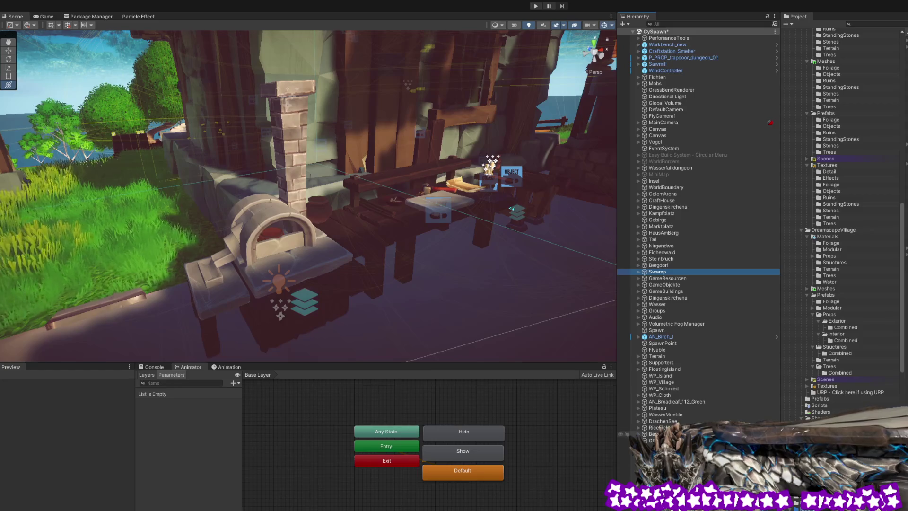
{"action": "left_click", "coordinate": [662, 421]}
{"action": "left_click", "coordinate": [655, 440]}
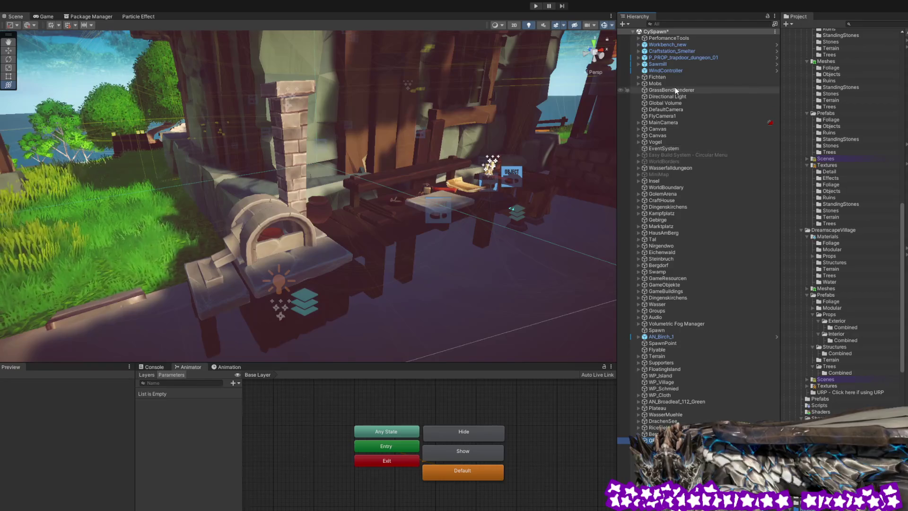
{"action": "left_click", "coordinate": [656, 83]}
{"action": "left_click", "coordinate": [653, 77]}
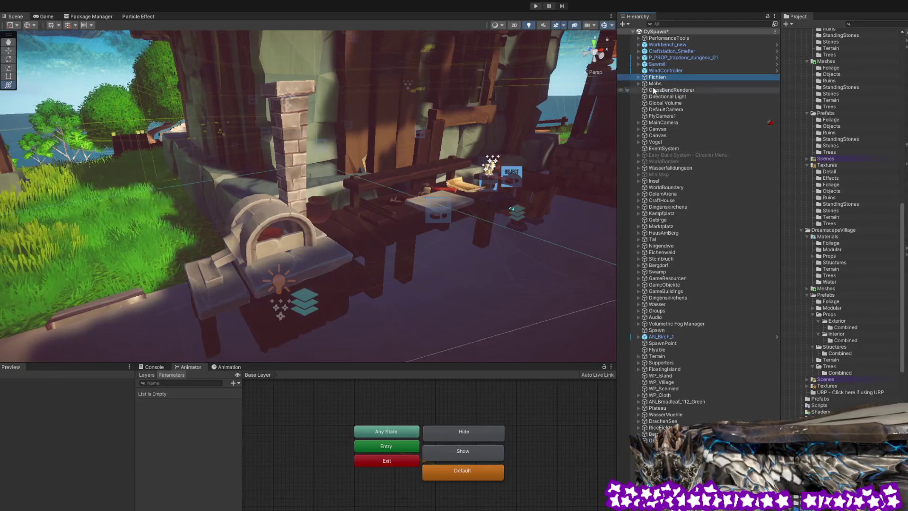
Preview the FlyCamera1 and MainCamera views, then save the CySpawn scene.
{"action": "left_click", "coordinate": [667, 116]}
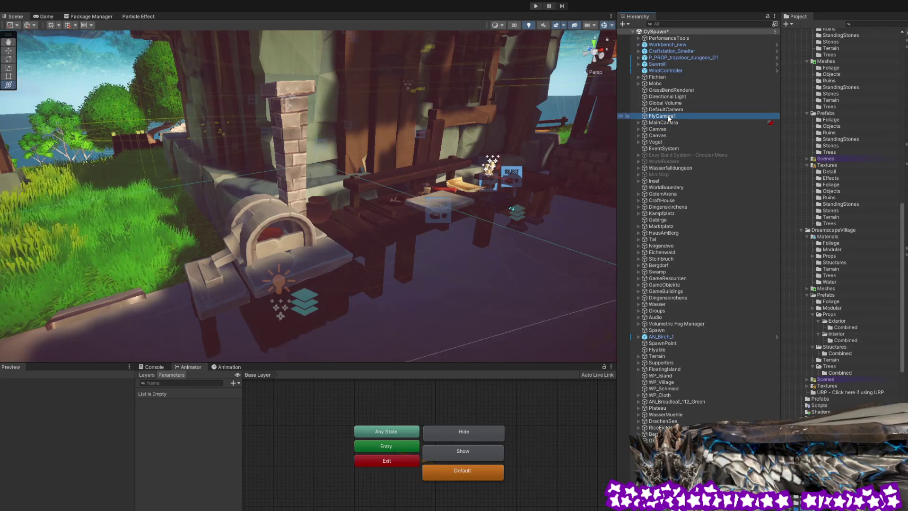
{"action": "left_click", "coordinate": [665, 123]}
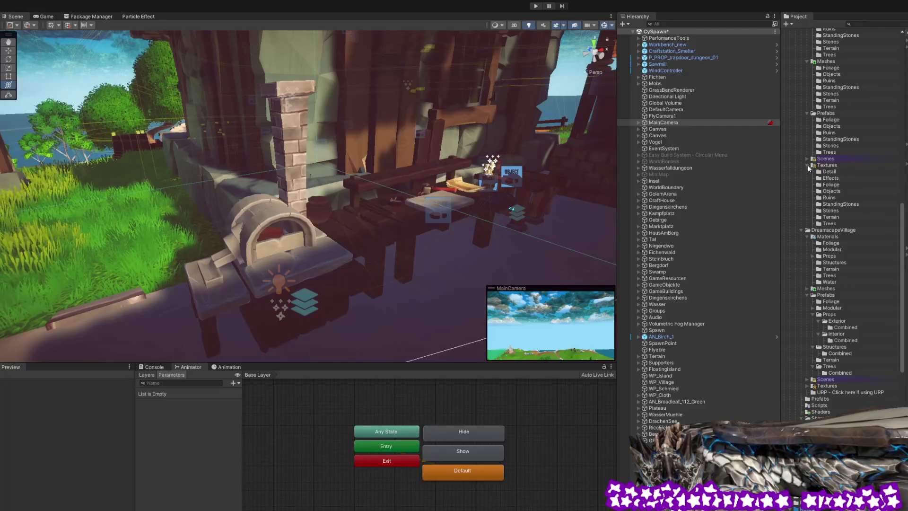
{"action": "left_click", "coordinate": [662, 32]}
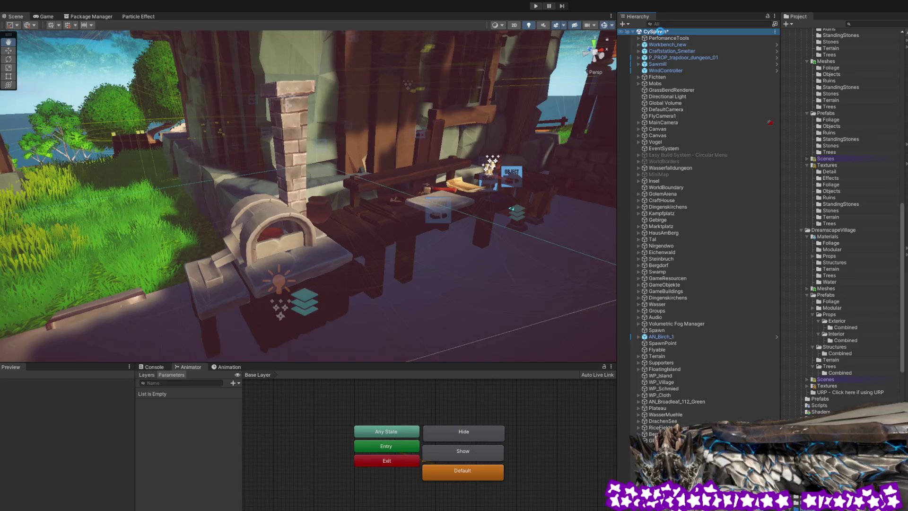
{"action": "key", "text": "ctrl+s"}
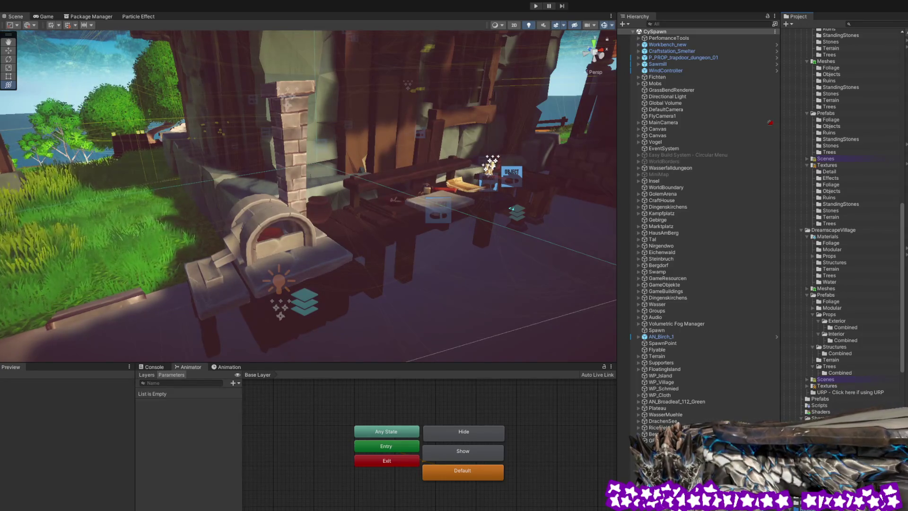
{"action": "key", "text": "alt+Tab"}
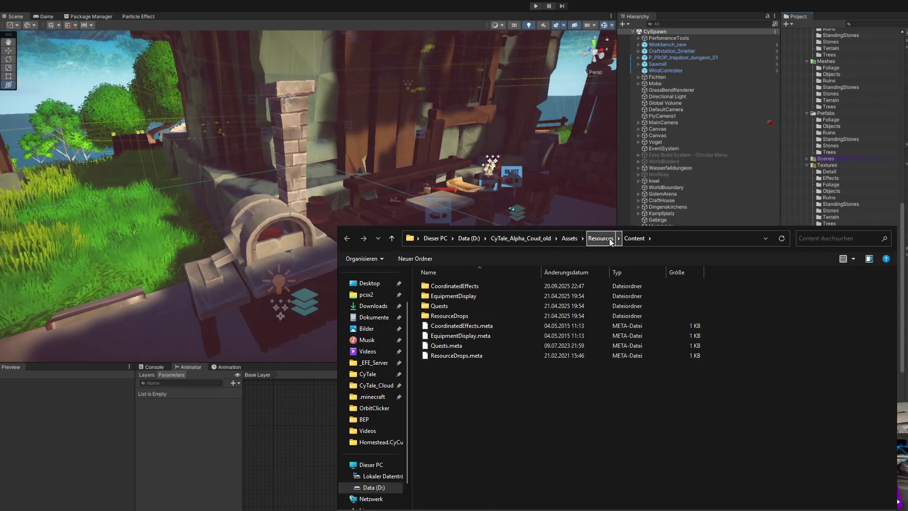
{"action": "left_click", "coordinate": [601, 239]}
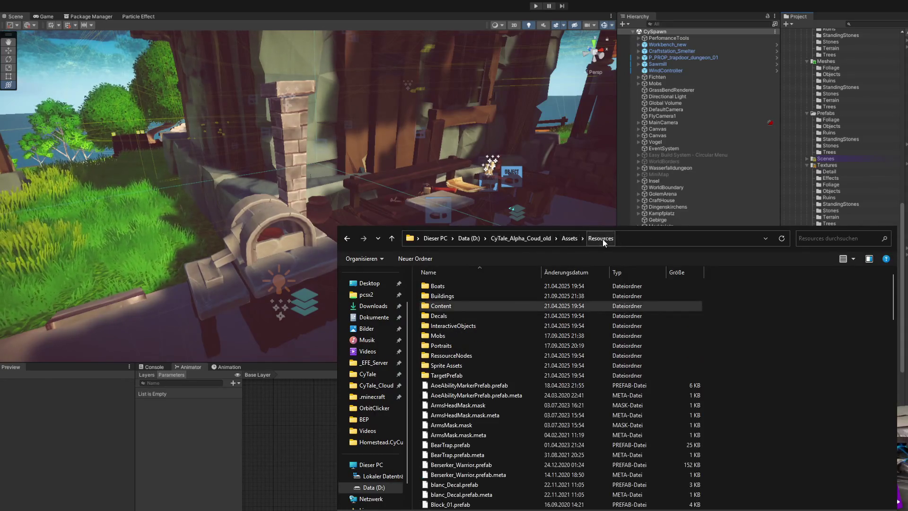
{"action": "double_click", "coordinate": [454, 296]}
{"action": "scroll", "coordinate": [501, 338], "scroll_direction": "down", "scroll_amount": 5}
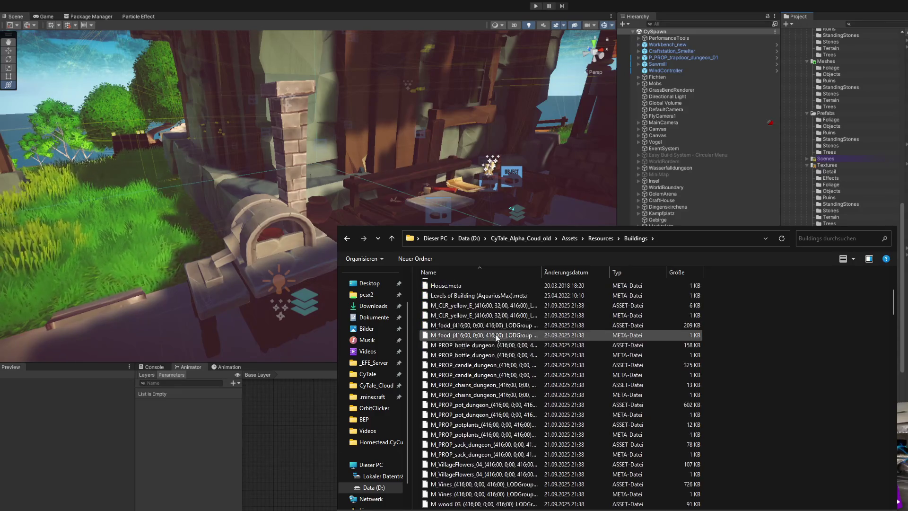
{"action": "scroll", "coordinate": [495, 333], "scroll_direction": "up", "scroll_amount": 5}
{"action": "double_click", "coordinate": [459, 295]}
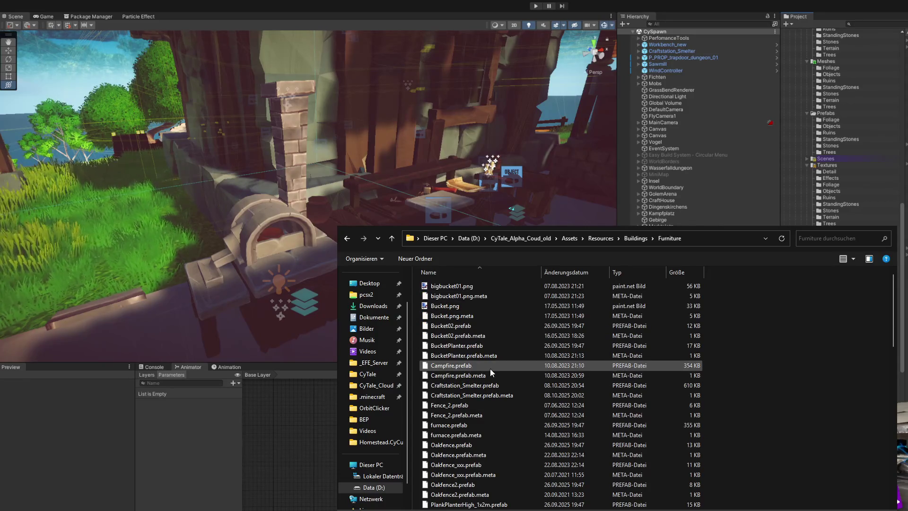
{"action": "scroll", "coordinate": [512, 416], "scroll_direction": "down", "scroll_amount": 12}
{"action": "scroll", "coordinate": [517, 435], "scroll_direction": "down", "scroll_amount": 5}
{"action": "scroll", "coordinate": [517, 434], "scroll_direction": "up", "scroll_amount": 2}
{"action": "scroll", "coordinate": [518, 434], "scroll_direction": "down", "scroll_amount": 2}
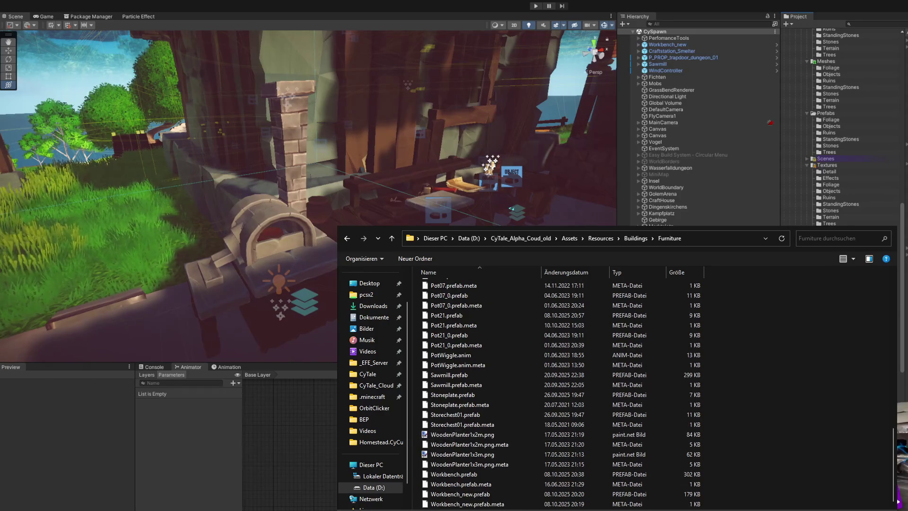
{"action": "scroll", "coordinate": [484, 486], "scroll_direction": "up", "scroll_amount": 10}
{"action": "scroll", "coordinate": [463, 387], "scroll_direction": "up", "scroll_amount": 5}
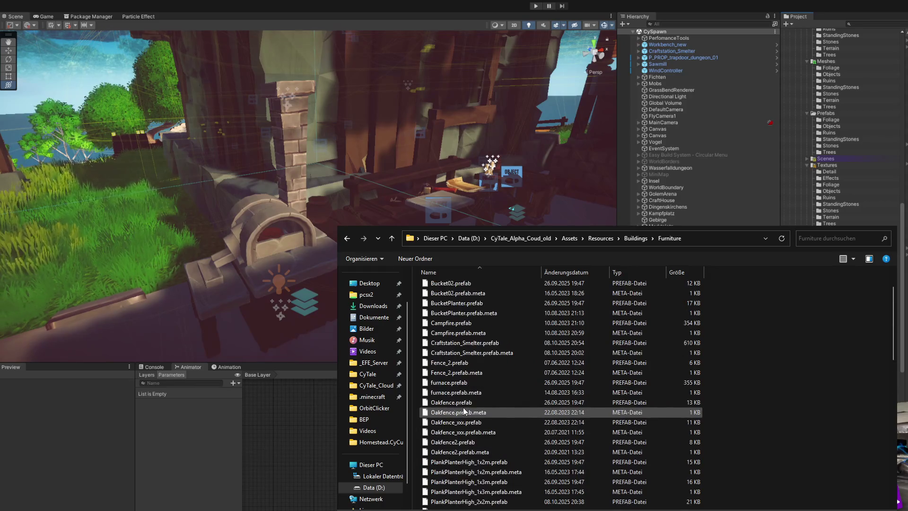
{"action": "left_click", "coordinate": [485, 343]}
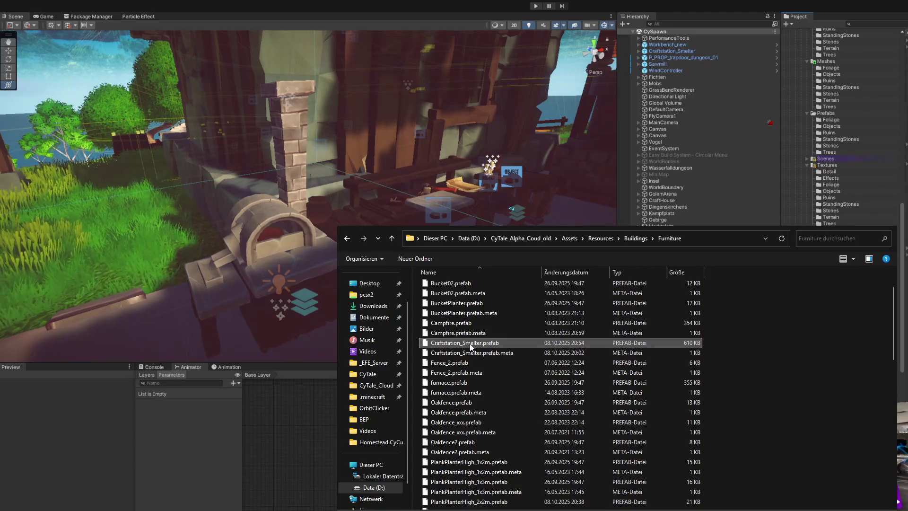
{"action": "double_click", "coordinate": [470, 343]}
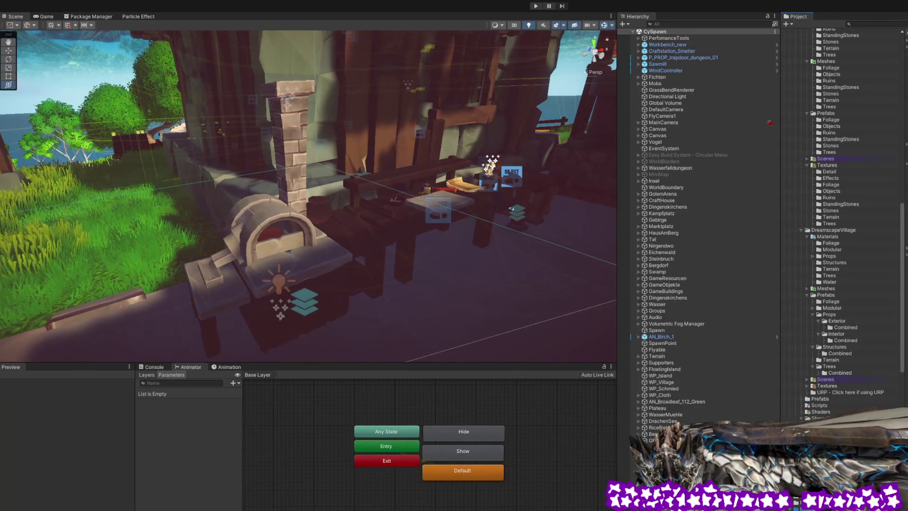
{"action": "key", "text": "alt+Tab"}
{"action": "left_click", "coordinate": [599, 238]}
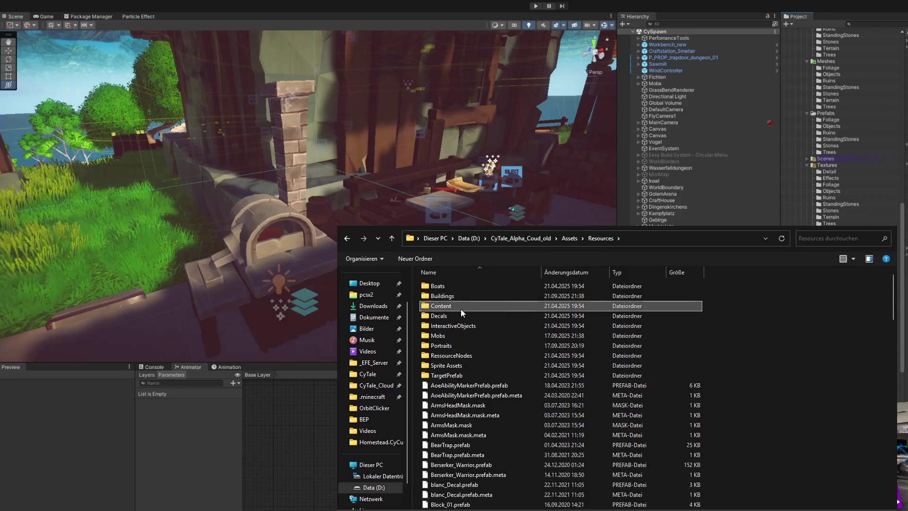
{"action": "left_click", "coordinate": [446, 296]}
{"action": "double_click", "coordinate": [446, 296]}
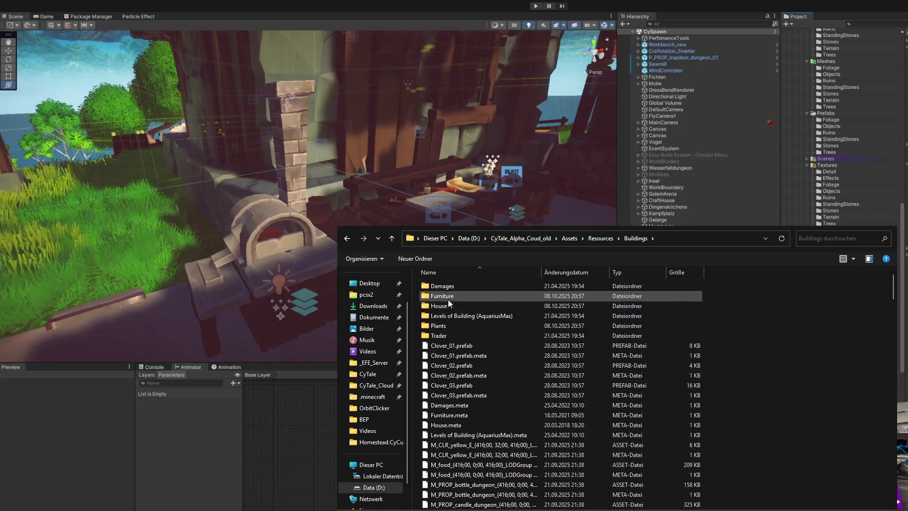
{"action": "double_click", "coordinate": [452, 296]}
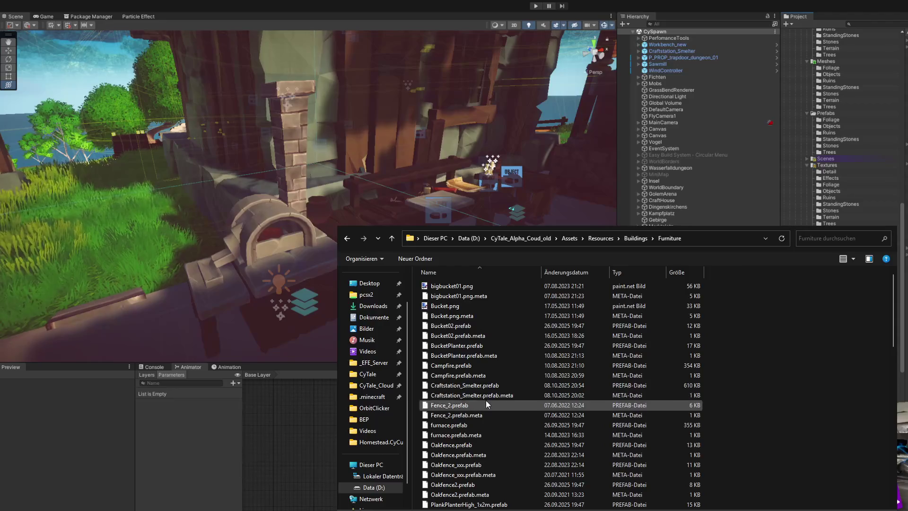
{"action": "left_click", "coordinate": [489, 386]}
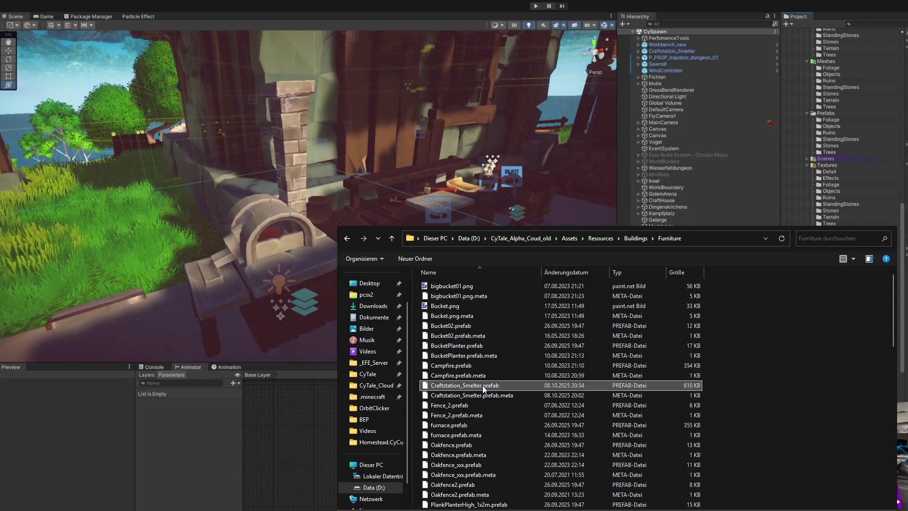
{"action": "key", "text": "alt+Tab"}
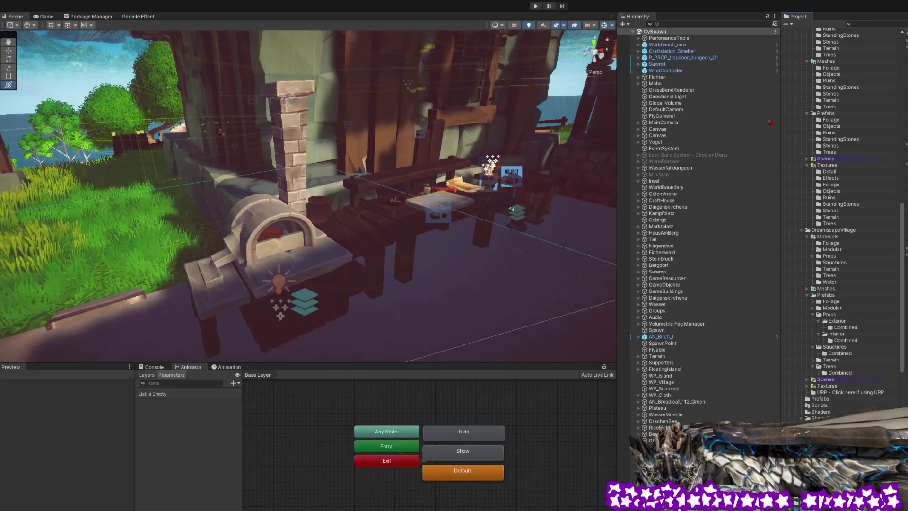
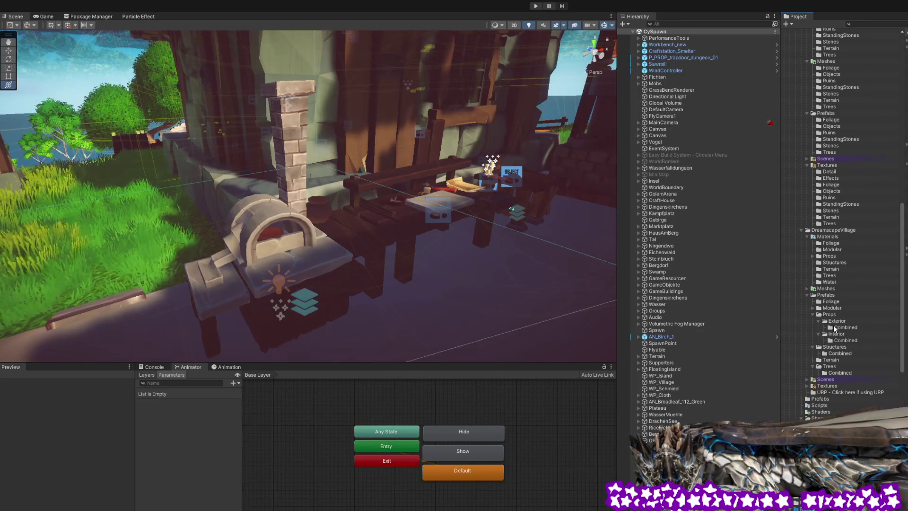
Scroll up in the Project window and open the Scenes folder with CharacterSelection, CySpawn and Login.
{"action": "scroll", "coordinate": [840, 378], "scroll_direction": "up", "scroll_amount": 10}
{"action": "scroll", "coordinate": [841, 373], "scroll_direction": "up", "scroll_amount": 10}
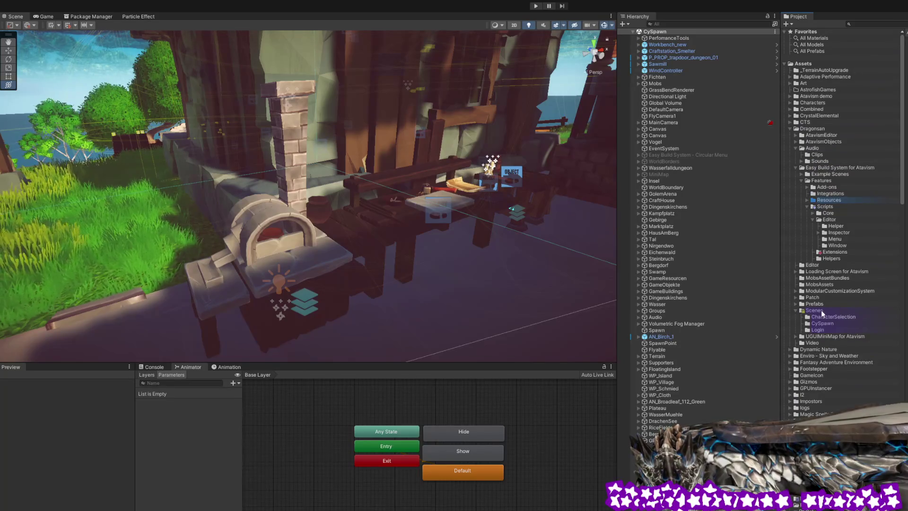
{"action": "left_click", "coordinate": [838, 310]}
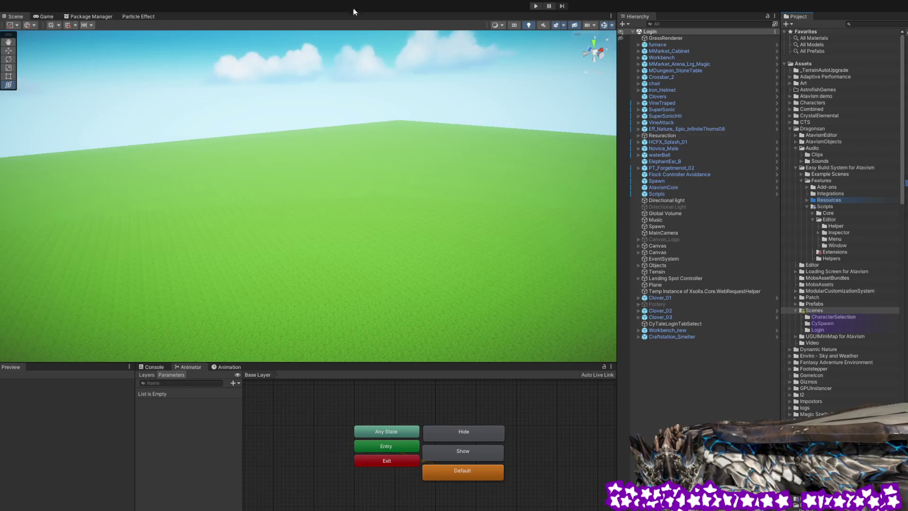
Start play mode and log in with EINLOGGEN to reach character selection.
{"action": "left_click", "coordinate": [536, 7]}
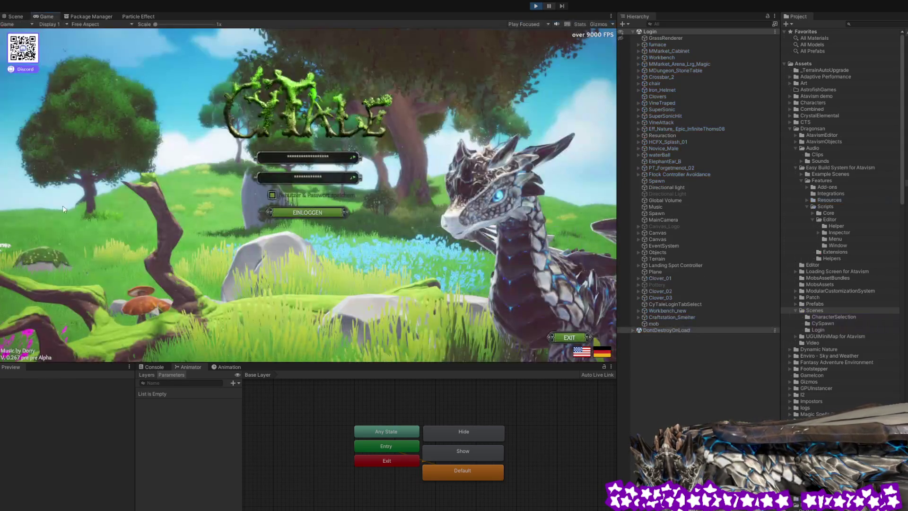
{"action": "left_click", "coordinate": [314, 217]}
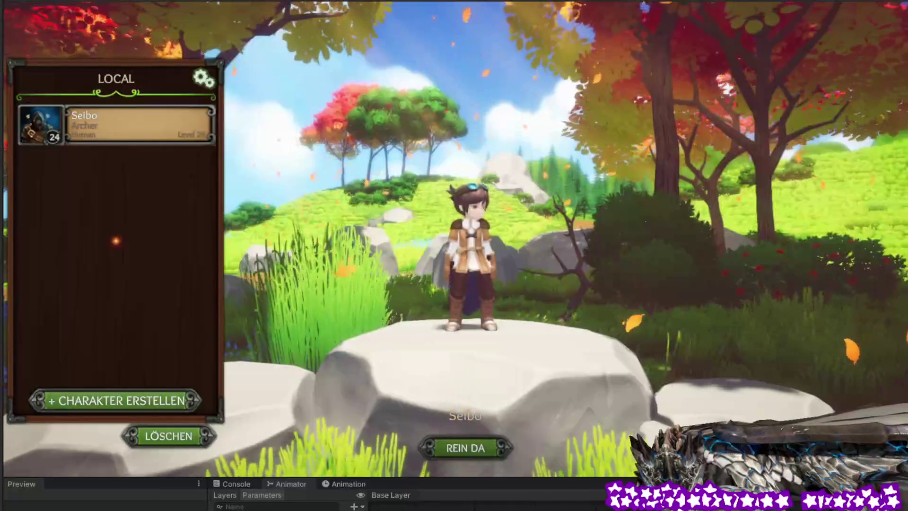
Enter the game world with the existing character via REIN DA.
{"action": "left_click", "coordinate": [483, 453]}
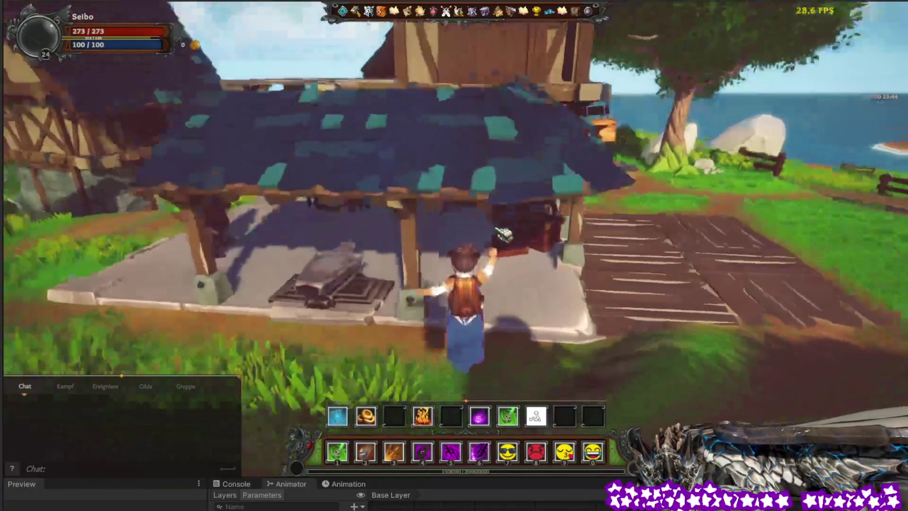
Walk the character under the roof past the timbered house to the furnace by the stone chimney.
{"action": "key", "text": "w"}
{"action": "key", "text": "a"}
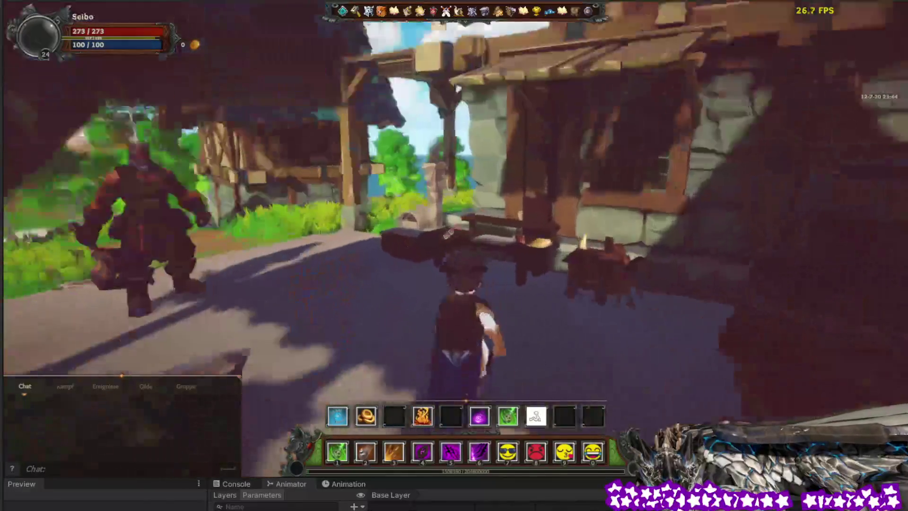
{"action": "key", "text": "w"}
{"action": "key", "text": "a"}
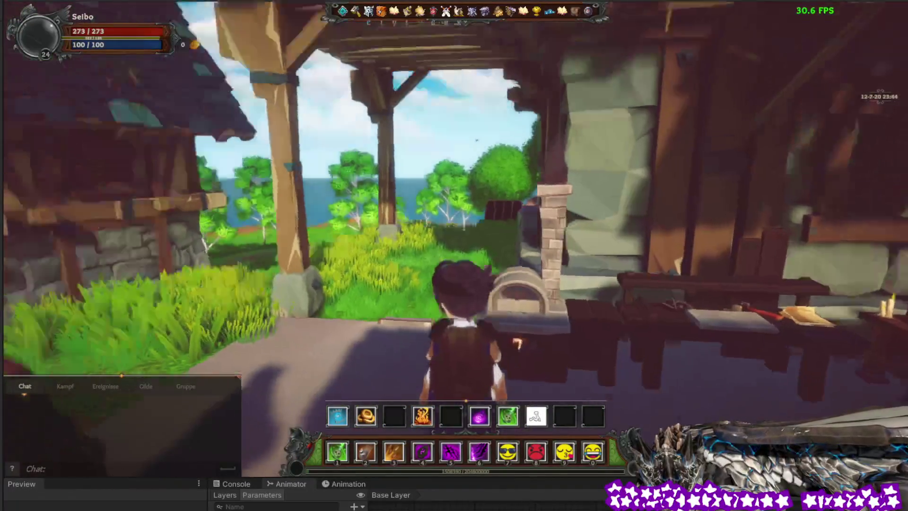
{"action": "key", "text": "w"}
{"action": "key", "text": "d"}
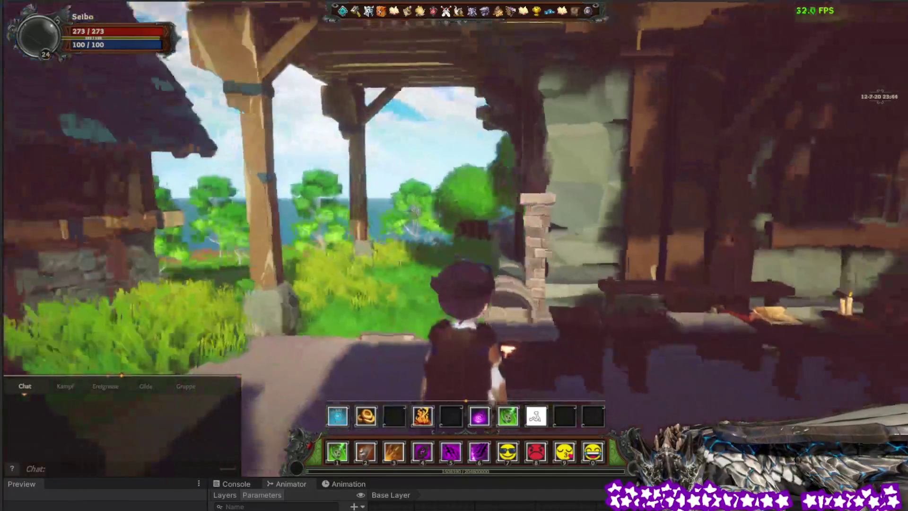
Smelt Iron Bars at the furnace's Herstellen window, close it, then reopen its recipes.
{"action": "key", "text": "e"}
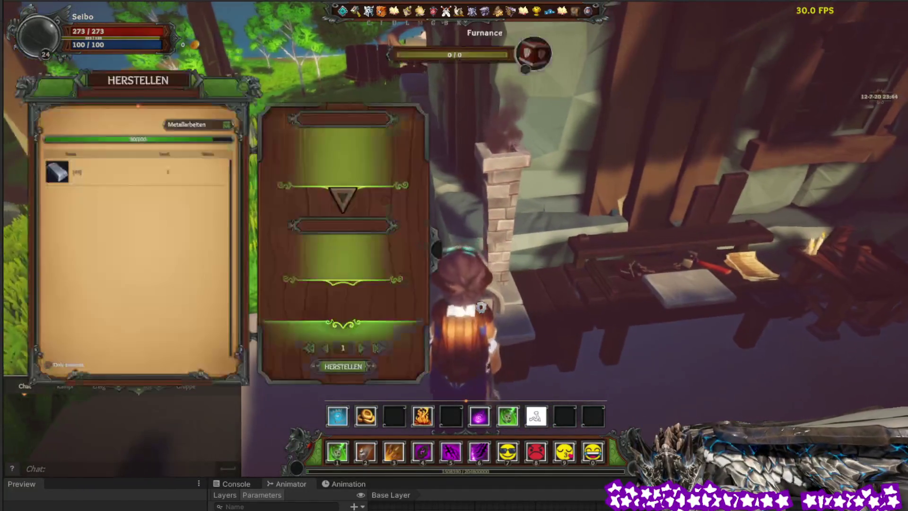
{"action": "left_click", "coordinate": [147, 176]}
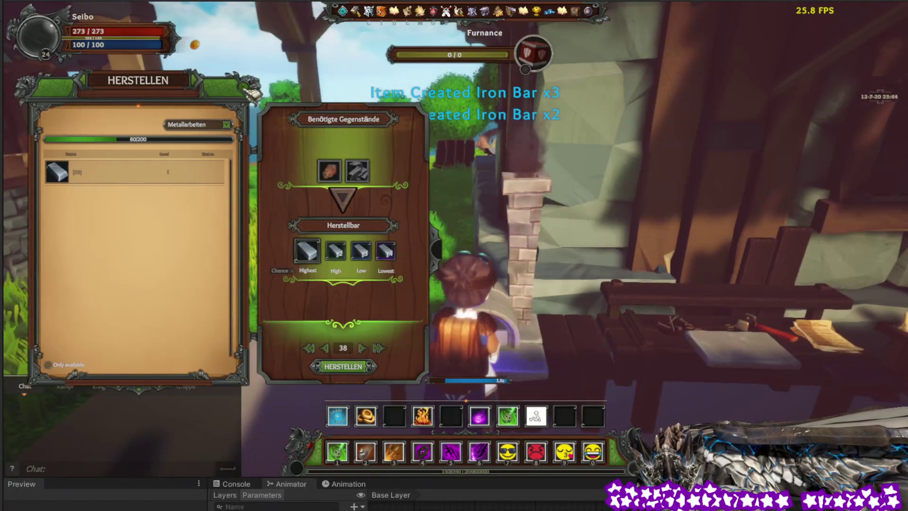
{"action": "key", "text": "Escape"}
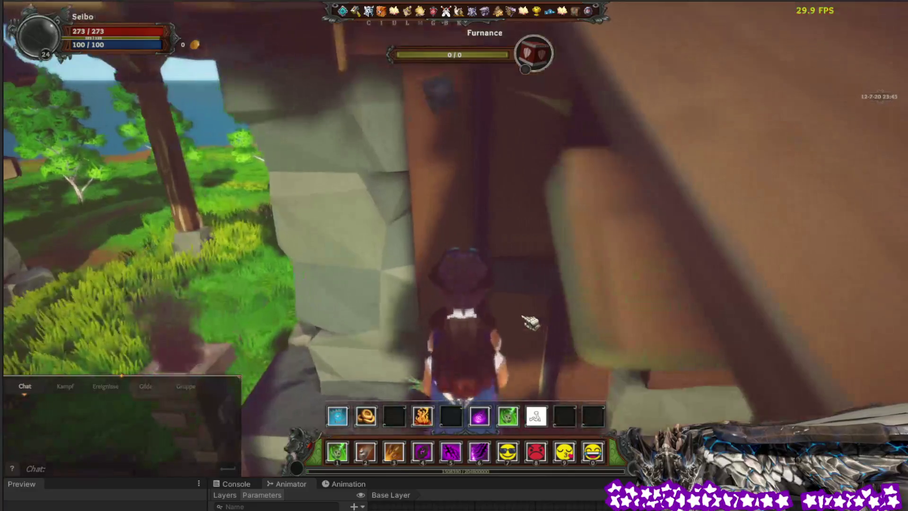
{"action": "left_click", "coordinate": [524, 317]}
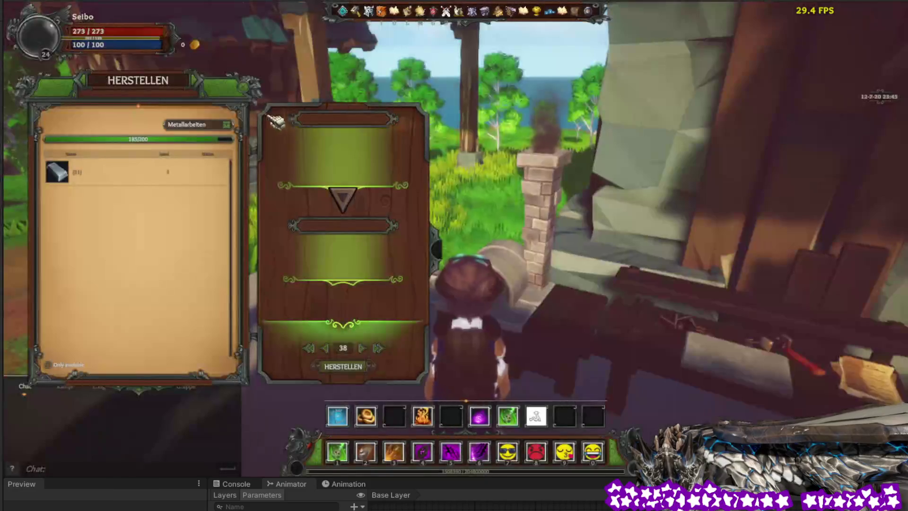
Turn the camera down toward the furnace while its crafting list is open.
{"action": "mouse_move", "coordinate": [257, 96]}
{"action": "left_mouse_down"}
{"action": "mouse_move", "coordinate": [175, 76]}
{"action": "mouse_move", "coordinate": [138, 90]}
{"action": "left_mouse_up"}
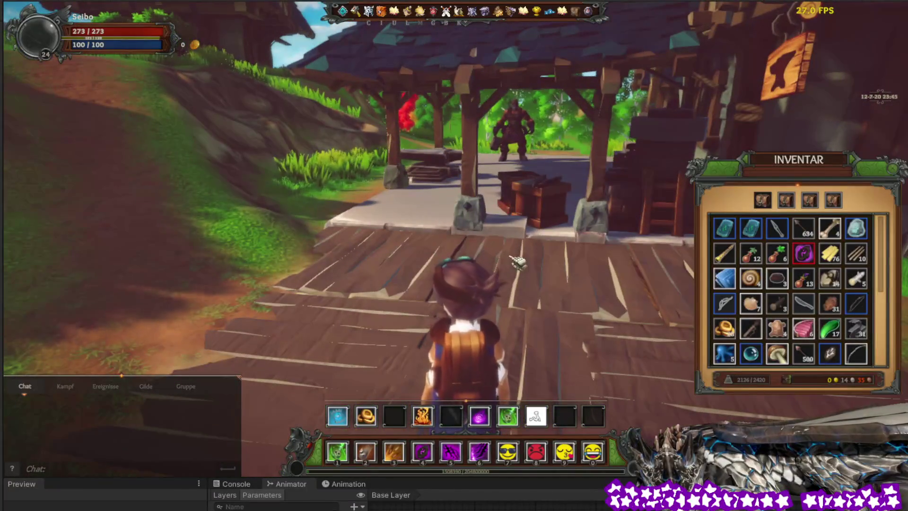
Reload the database from the Admin Panel and teleport to the house with the Warp Rune.
{"action": "key", "text": "Escape"}
{"action": "key", "text": "Escape"}
{"action": "left_click", "coordinate": [344, 14]}
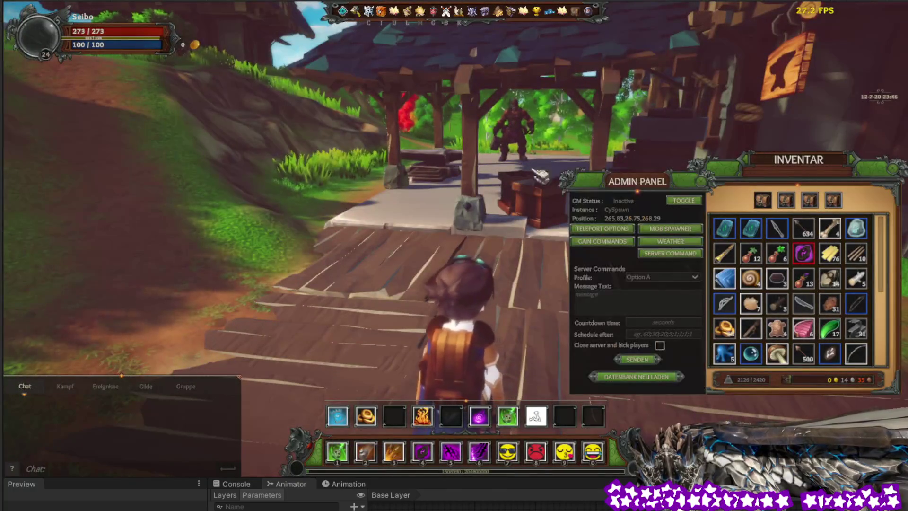
{"action": "left_click", "coordinate": [657, 377]}
{"action": "mouse_move", "coordinate": [723, 229]}
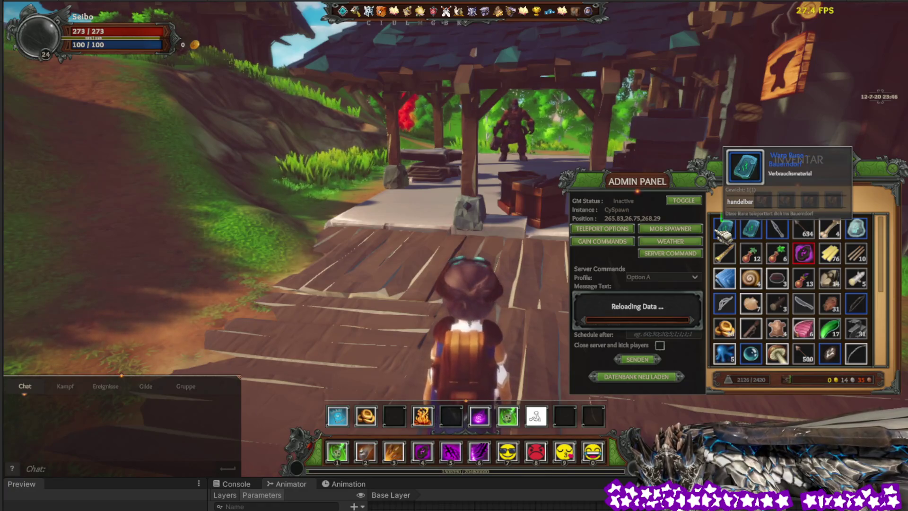
{"action": "right_click", "coordinate": [733, 232]}
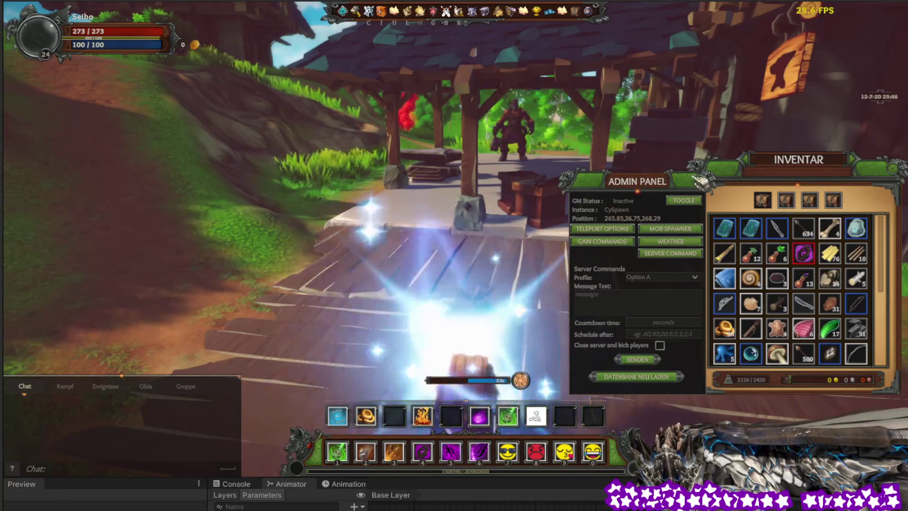
{"action": "left_click", "coordinate": [708, 186]}
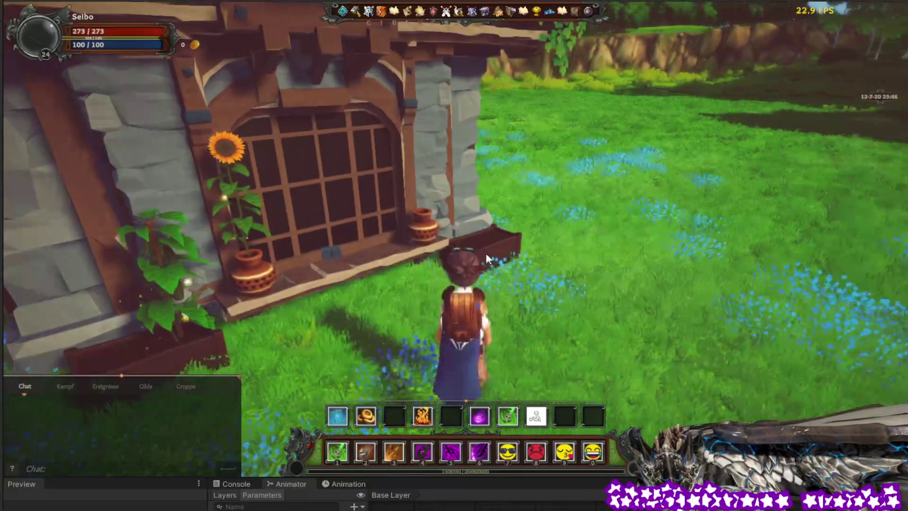
Open the character's inventory and scroll through its items.
{"action": "key", "text": "i"}
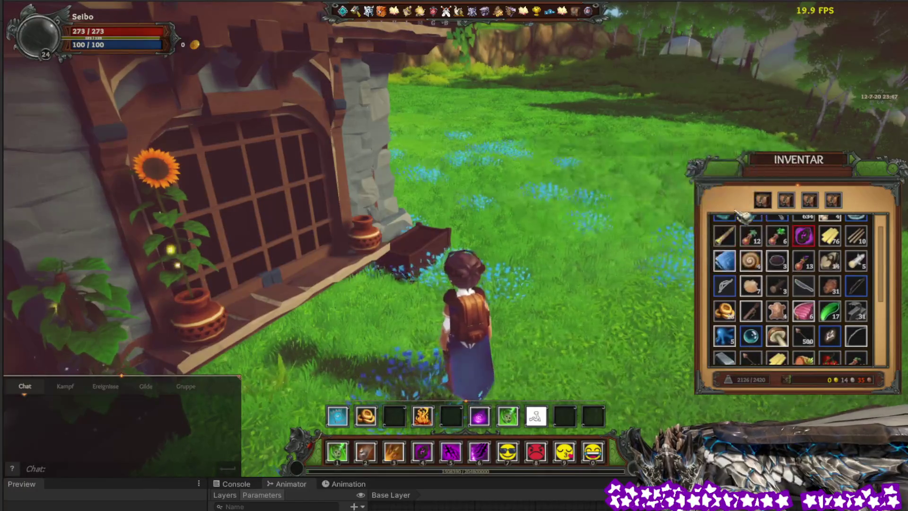
{"action": "scroll", "coordinate": [738, 246], "scroll_direction": "down", "scroll_amount": 3}
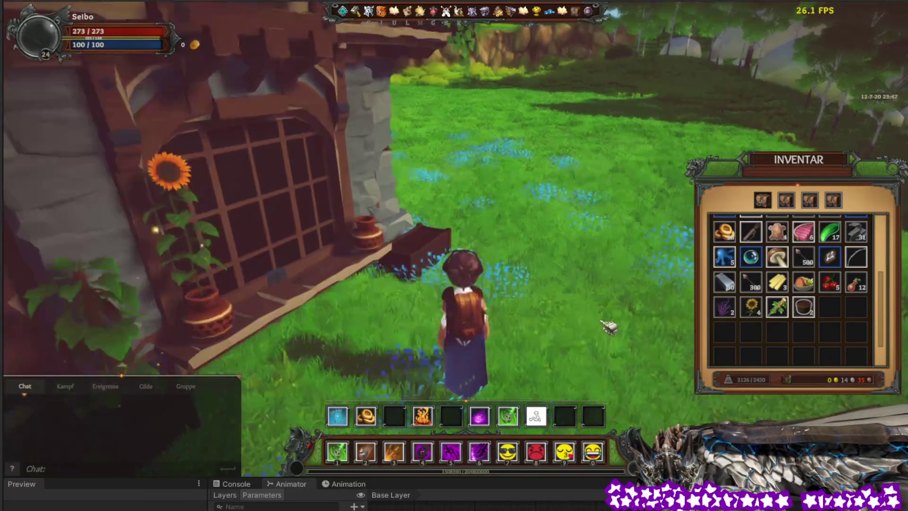
{"action": "mouse_move", "coordinate": [814, 312]}
{"action": "scroll", "coordinate": [815, 312], "scroll_direction": "up", "scroll_amount": 3}
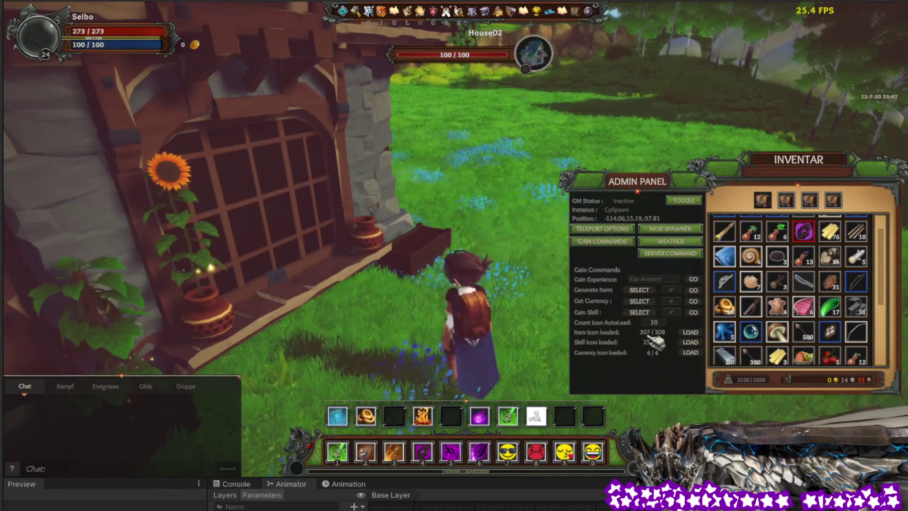
Generate item 501432 via Admin Panel Gain Commands, searching 'fu', into the inventory.
{"action": "left_click", "coordinate": [653, 293]}
{"action": "left_click", "coordinate": [644, 291]}
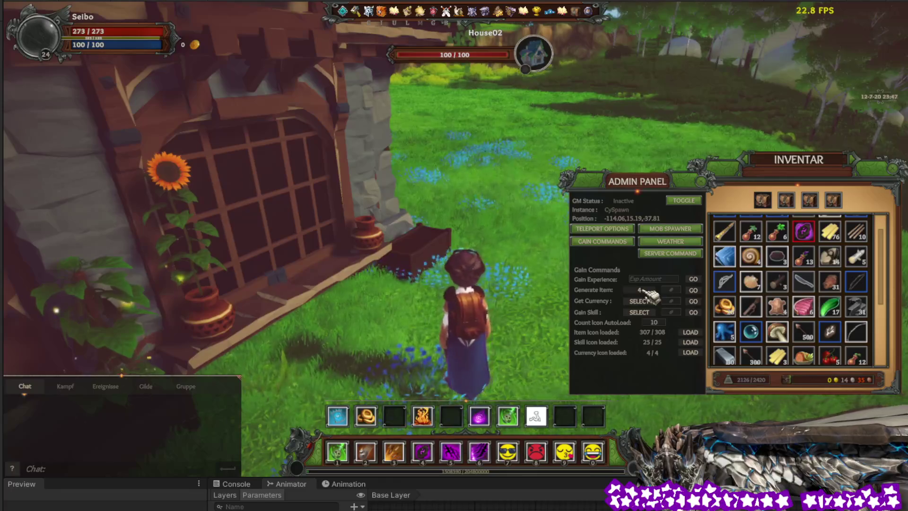
{"action": "left_click", "coordinate": [646, 291]}
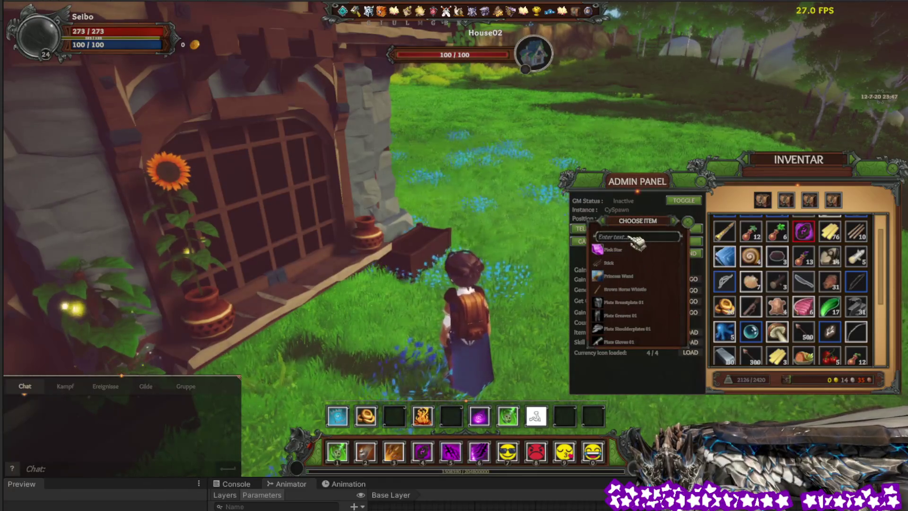
{"action": "type", "text": "fu"}
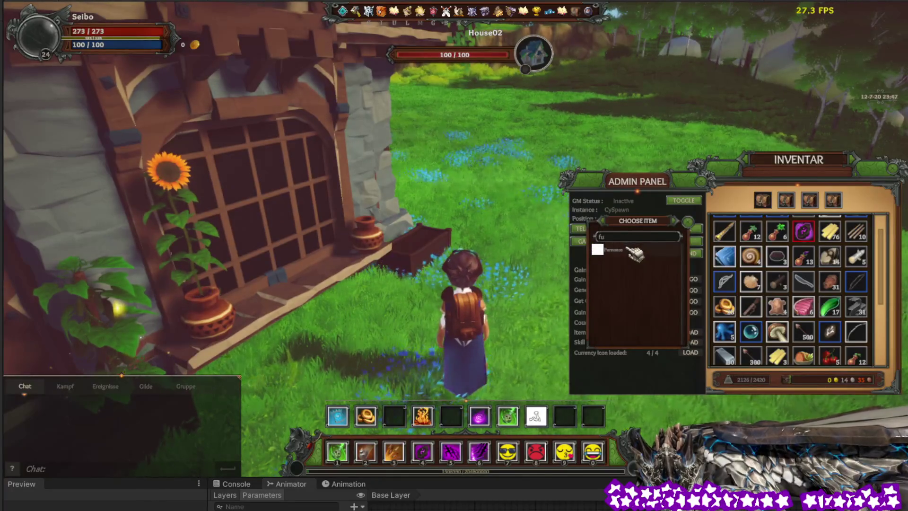
{"action": "left_click", "coordinate": [631, 250]}
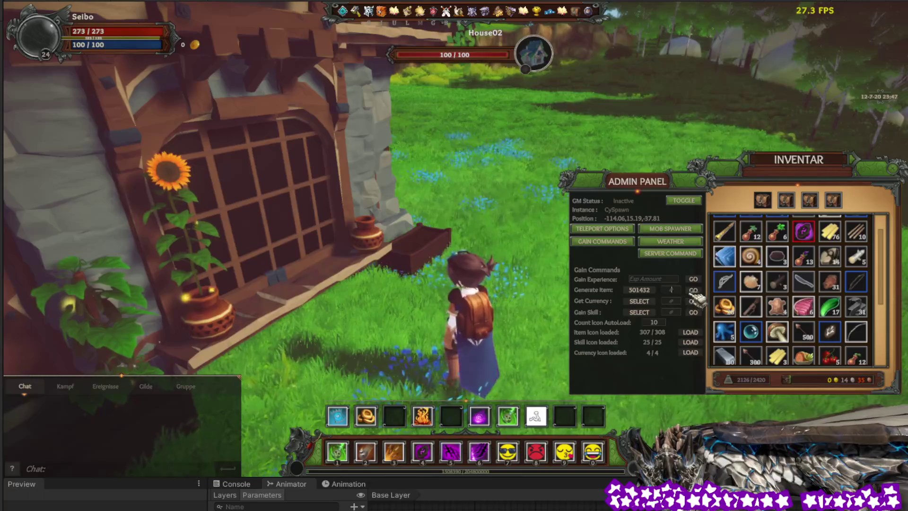
{"action": "left_click", "coordinate": [702, 291]}
{"action": "scroll", "coordinate": [799, 331], "scroll_direction": "down", "scroll_amount": 3}
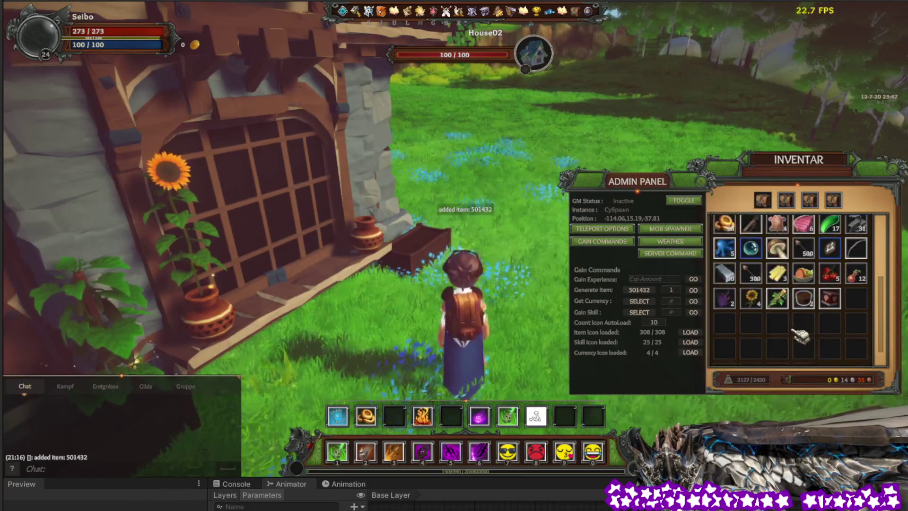
{"action": "left_click", "coordinate": [804, 301]}
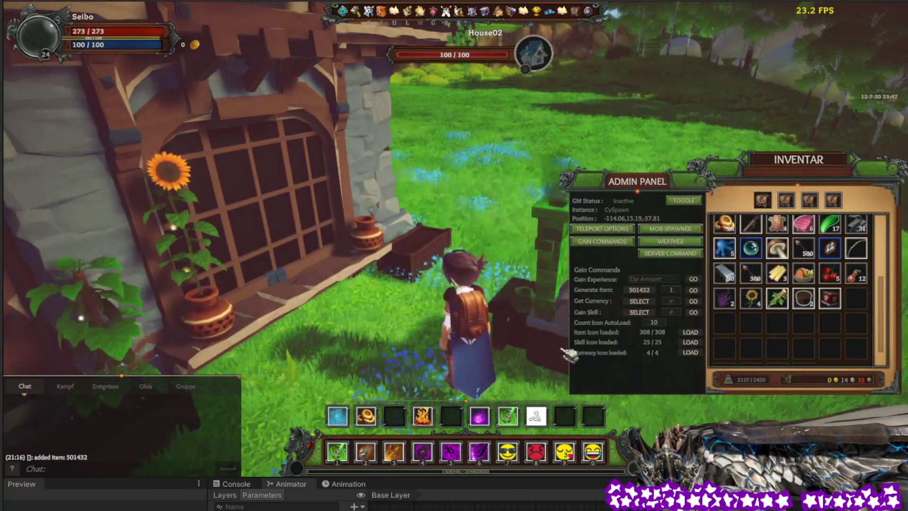
Carry the smelter placement preview while running to the cottage's front door.
{"action": "key", "text": "a"}
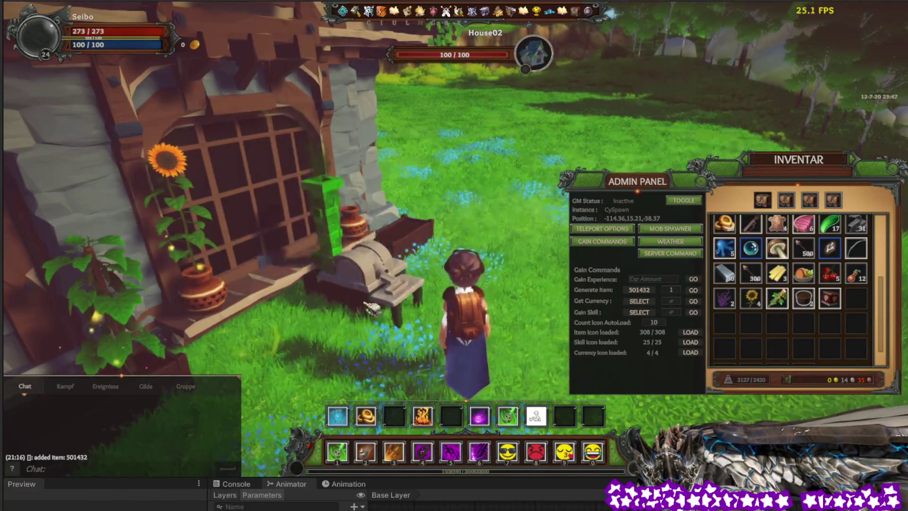
{"action": "scroll", "coordinate": [392, 332], "scroll_direction": "up", "scroll_amount": 2}
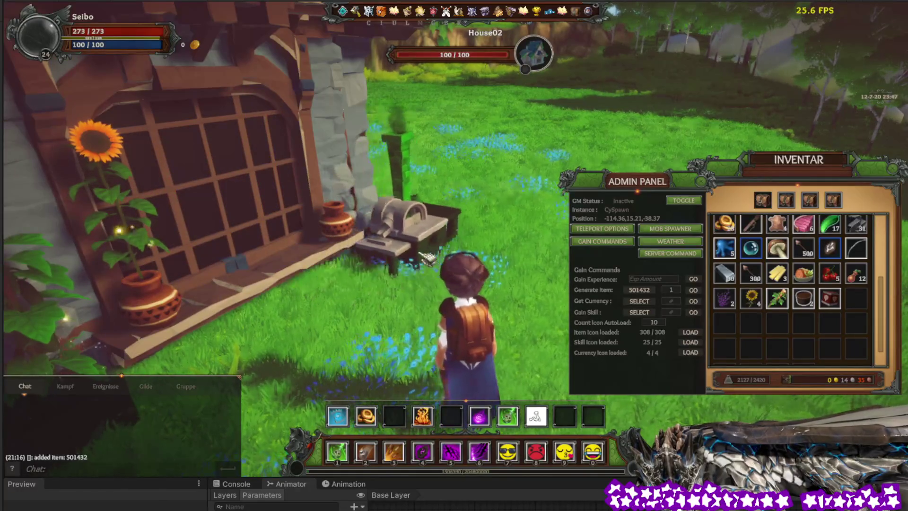
{"action": "key", "text": "d"}
{"action": "key", "text": "s"}
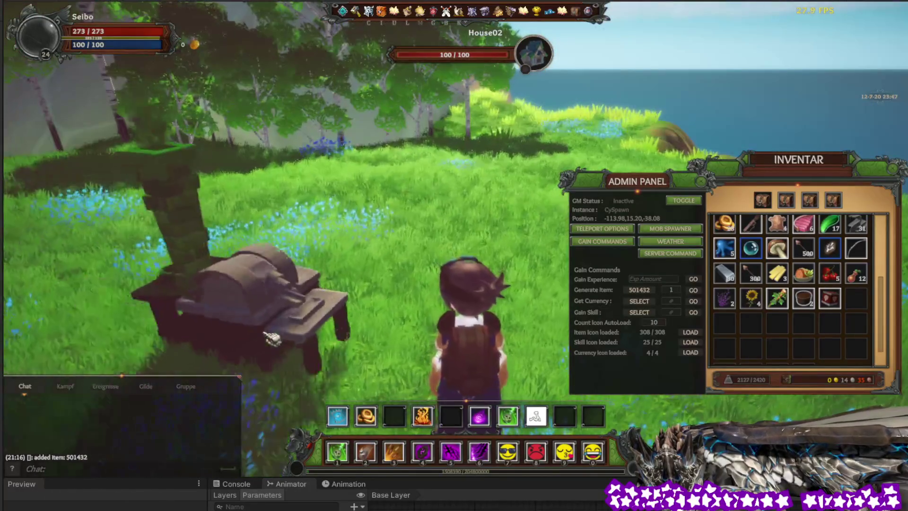
{"action": "key", "text": "a"}
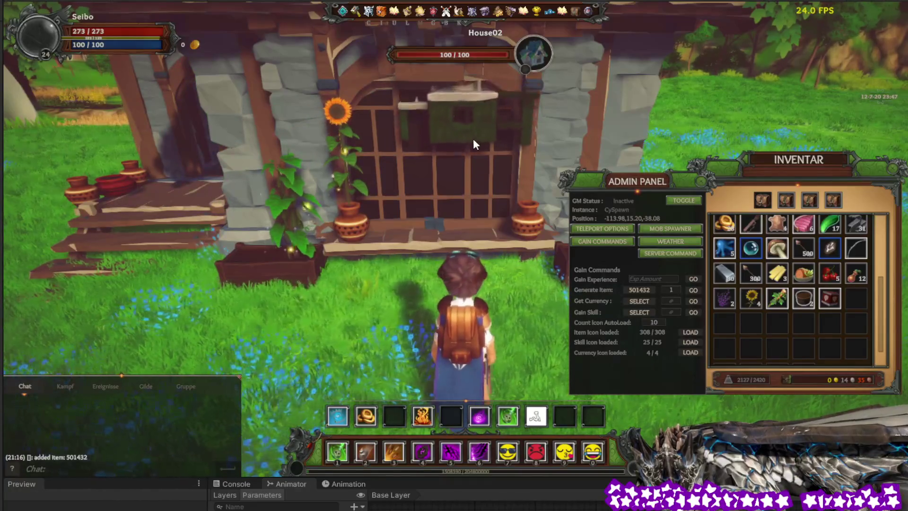
Place the smelter in front of the door and open its Herstellen window.
{"action": "scroll", "coordinate": [457, 240], "scroll_direction": "down", "scroll_amount": 1}
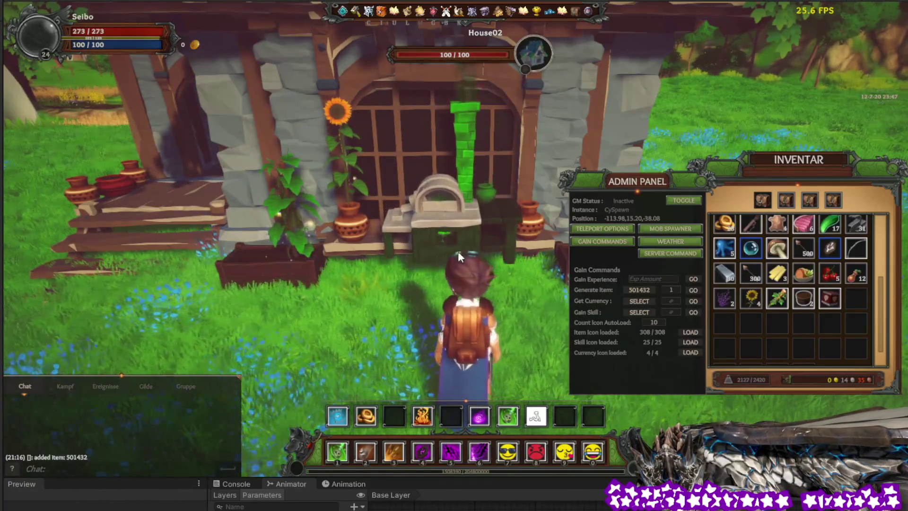
{"action": "right_click", "coordinate": [458, 242]}
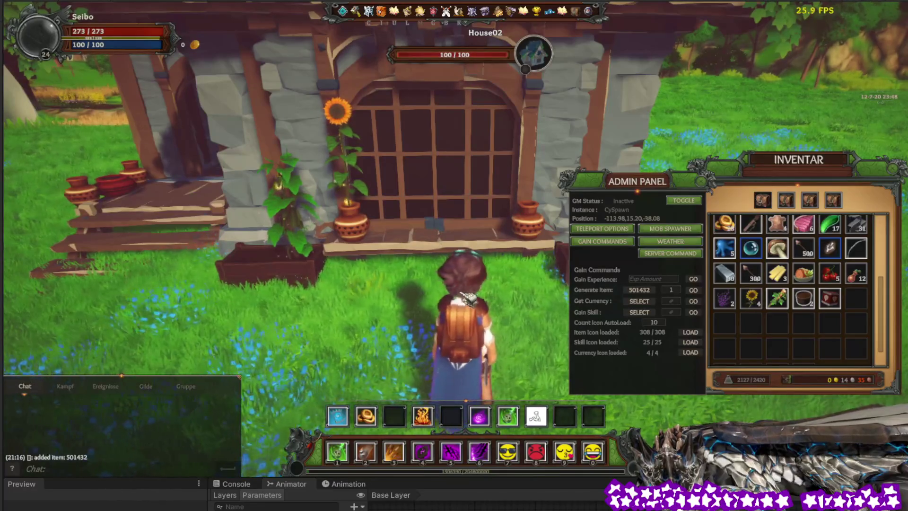
{"action": "key", "text": "s"}
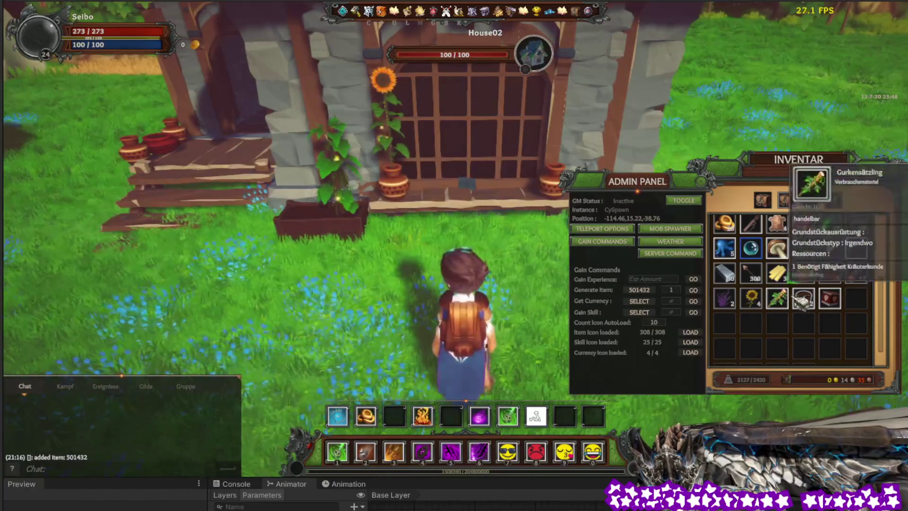
{"action": "right_click", "coordinate": [830, 298]}
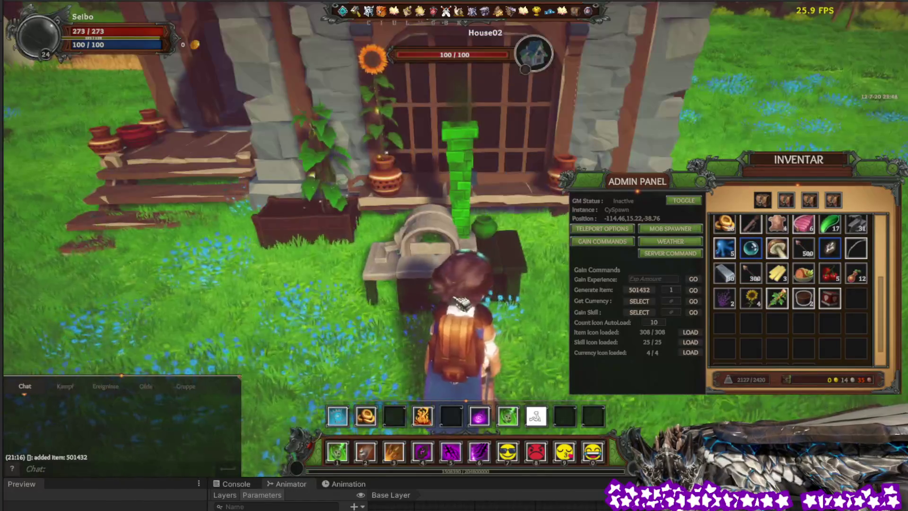
{"action": "left_click", "coordinate": [377, 320]}
{"action": "key", "text": "e"}
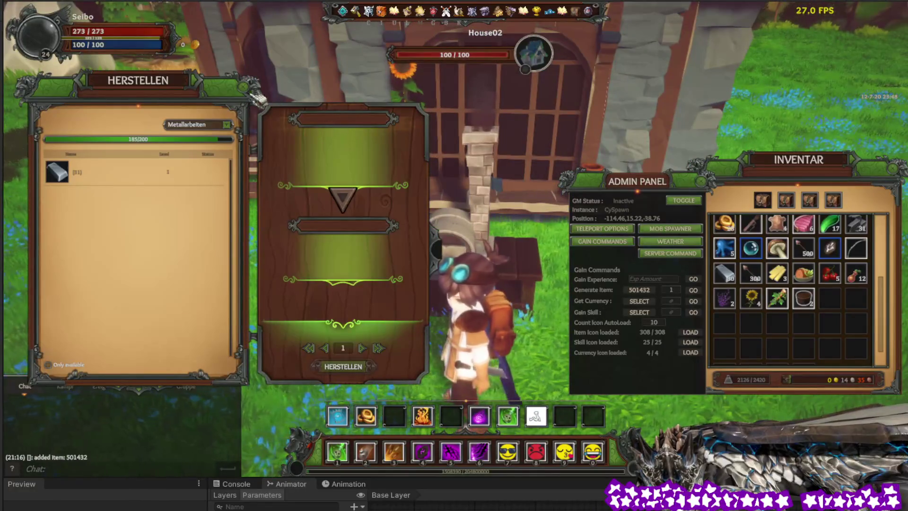
Close and reopen the smelter's crafting window, then close it and the inventory.
{"action": "key", "text": "Escape"}
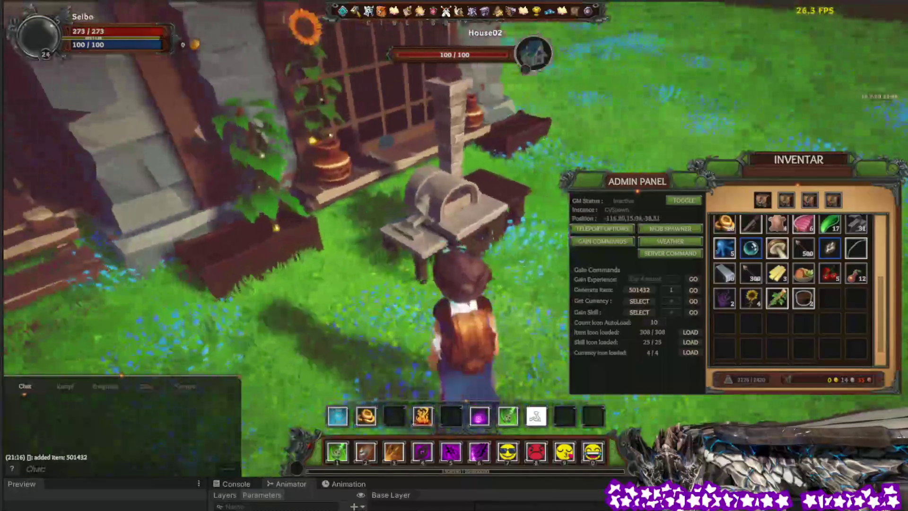
{"action": "key", "text": "e"}
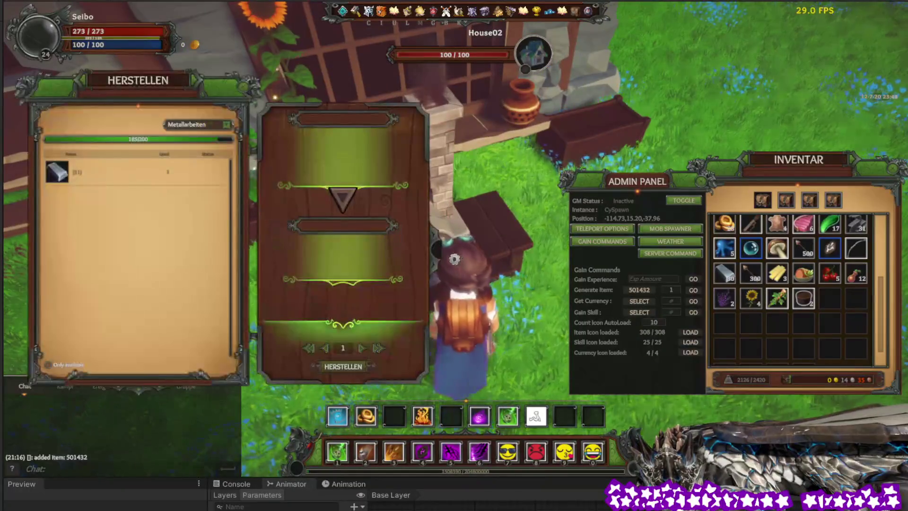
{"action": "key", "text": "Escape"}
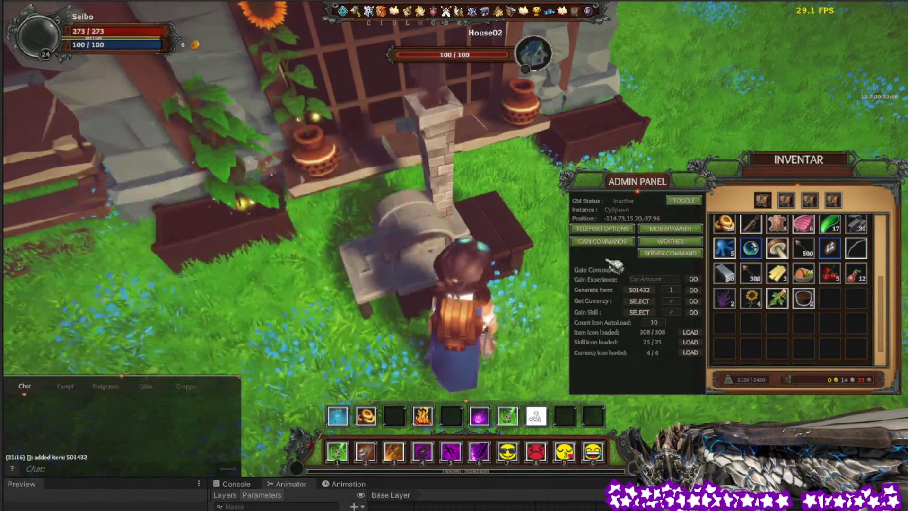
{"action": "mouse_move", "coordinate": [824, 257]}
{"action": "left_mouse_down"}
{"action": "mouse_move", "coordinate": [273, 294]}
{"action": "mouse_move", "coordinate": [416, 295]}
{"action": "mouse_move", "coordinate": [270, 303]}
{"action": "left_mouse_up"}
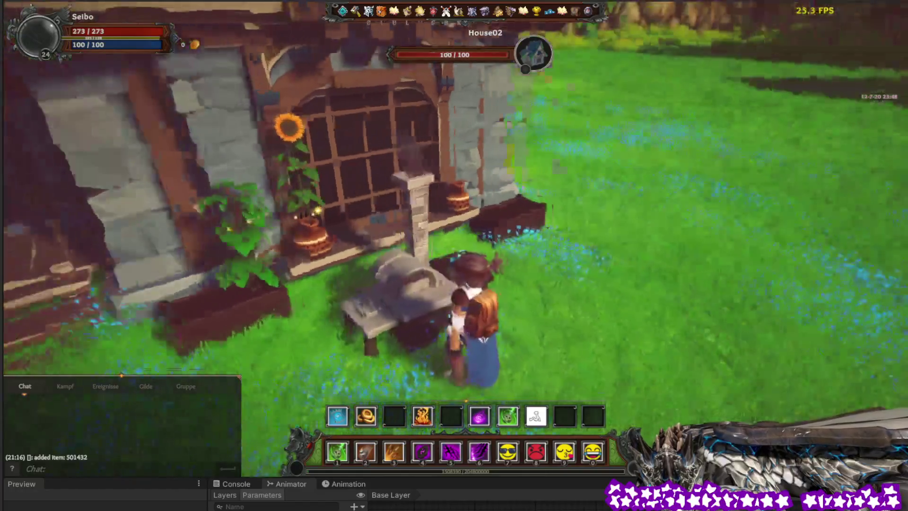
Orbit the camera around the character to view the placed smelter and house from several angles.
{"action": "left_click_drag", "start_coordinate": [269, 302], "coordinate": [407, 303]}
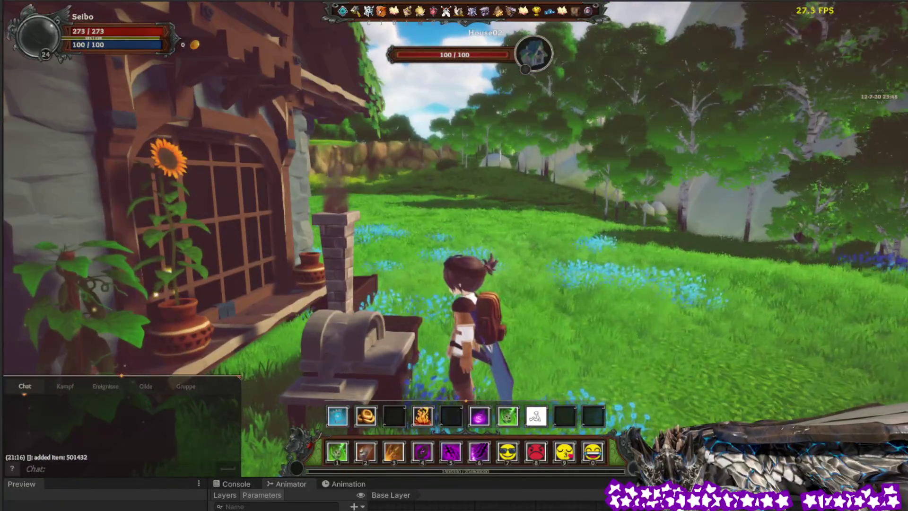
{"action": "left_click_drag", "start_coordinate": [587, 247], "coordinate": [471, 247]}
{"action": "mouse_move", "coordinate": [613, 240]}
{"action": "left_mouse_down"}
{"action": "mouse_move", "coordinate": [426, 229]}
{"action": "mouse_move", "coordinate": [567, 253]}
{"action": "mouse_move", "coordinate": [477, 204]}
{"action": "left_mouse_up"}
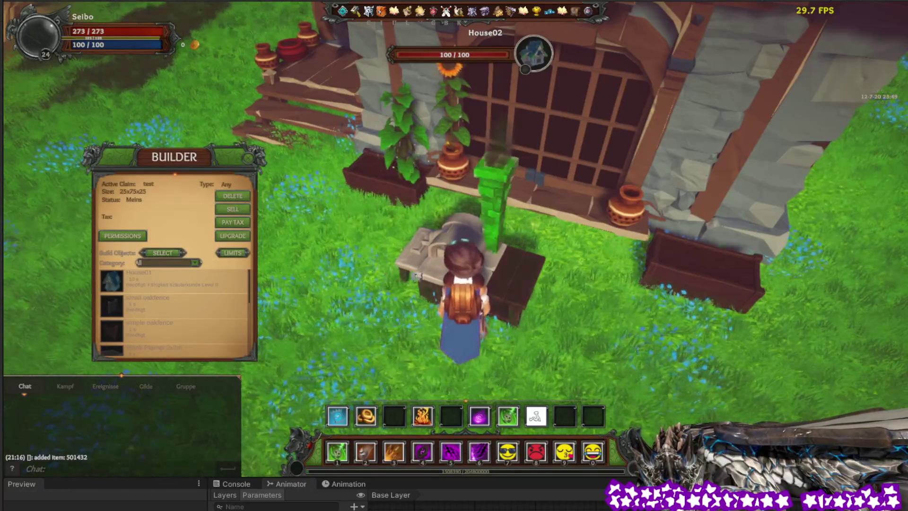
Move the placed smelter and set it down solidly by the house window.
{"action": "left_click", "coordinate": [416, 276]}
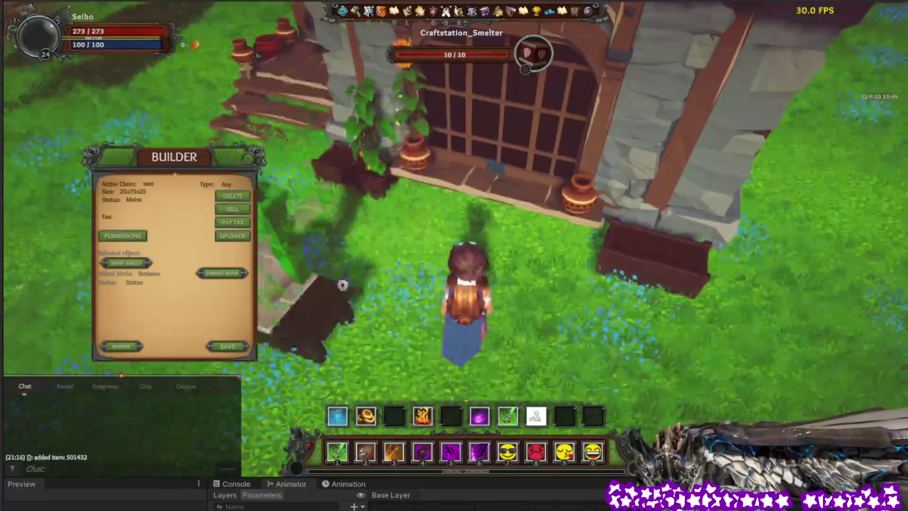
{"action": "left_click", "coordinate": [440, 245]}
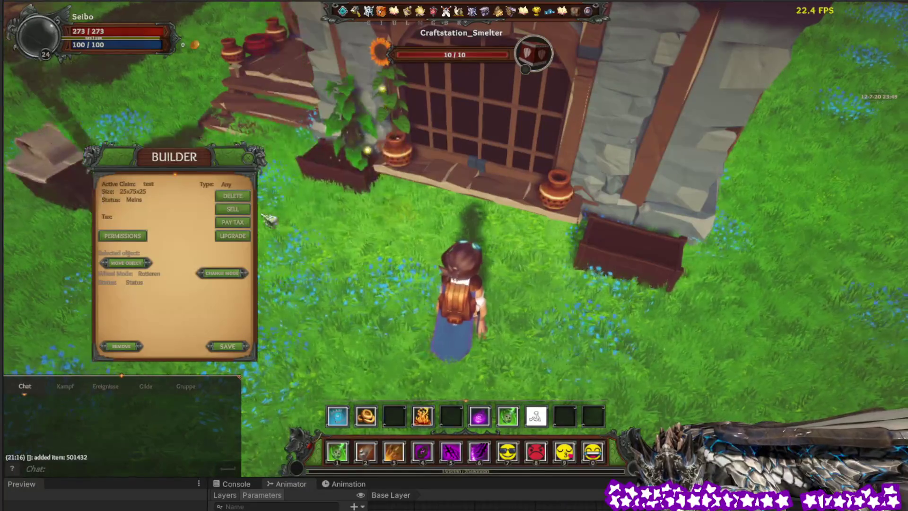
{"action": "key", "text": "Escape"}
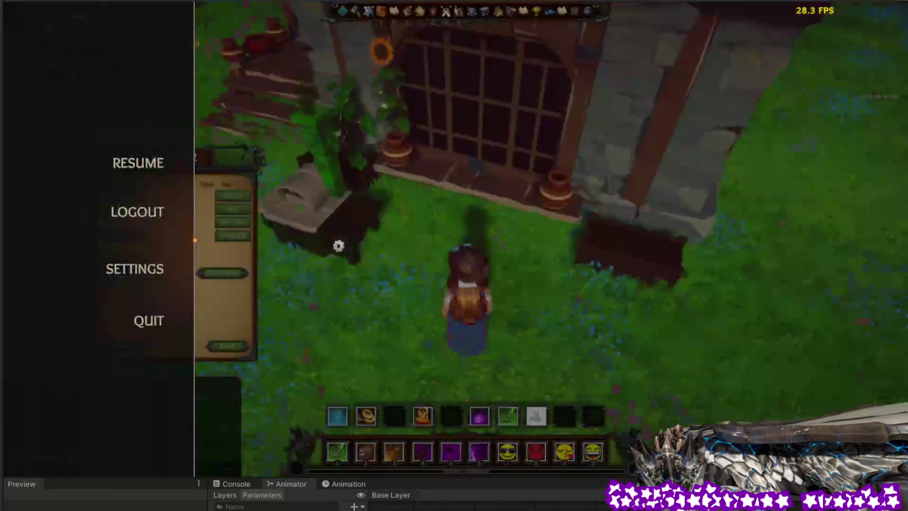
{"action": "key", "text": "Escape"}
{"action": "left_click", "coordinate": [360, 255]}
Confirm the smelter's HERSTELLEN crafting window opens, close it, and run to the house steps.
{"action": "key", "text": "w"}
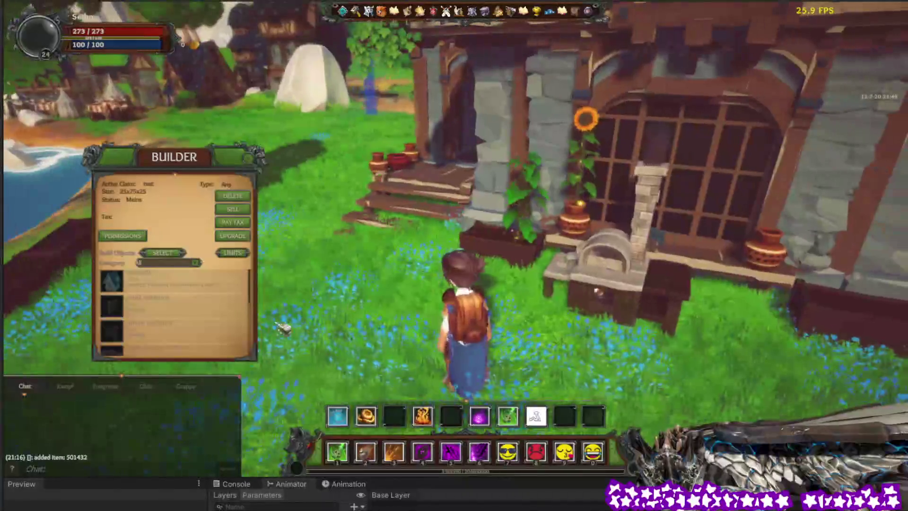
{"action": "scroll", "coordinate": [232, 324], "scroll_direction": "up", "scroll_amount": 1}
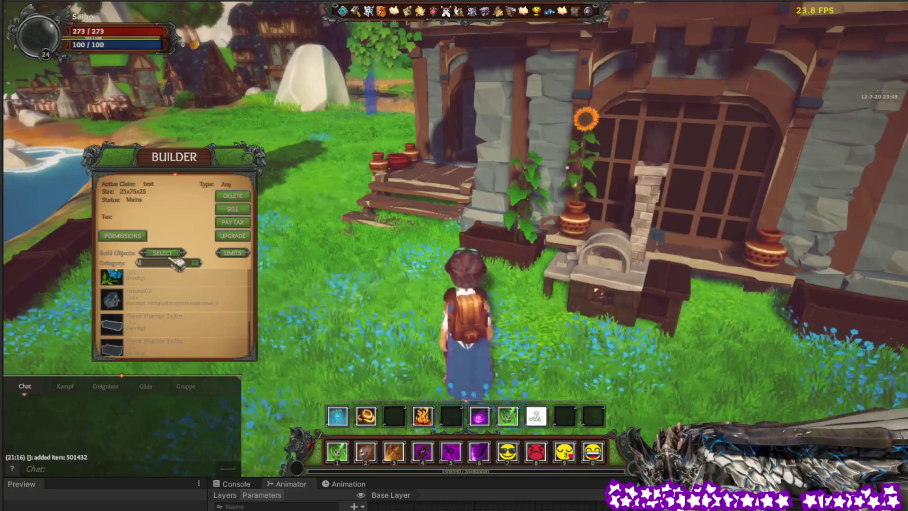
{"action": "left_click", "coordinate": [542, 294]}
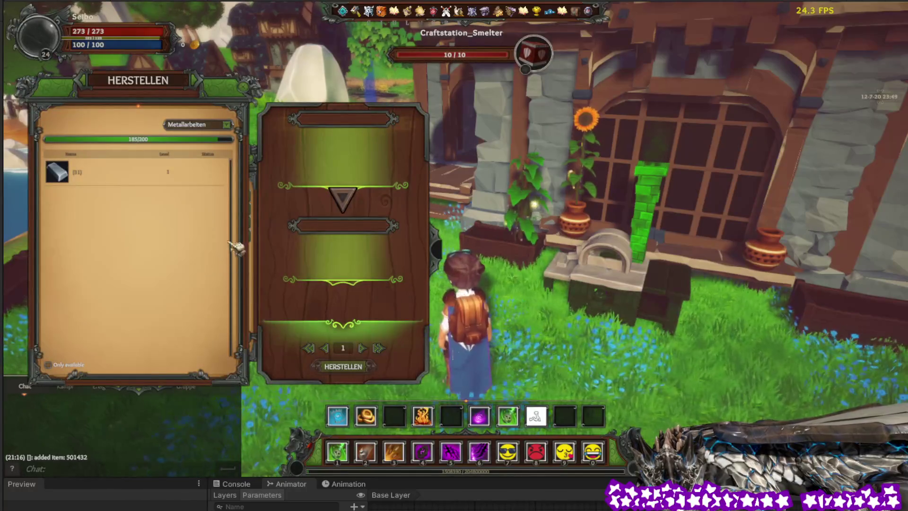
{"action": "key", "text": "b"}
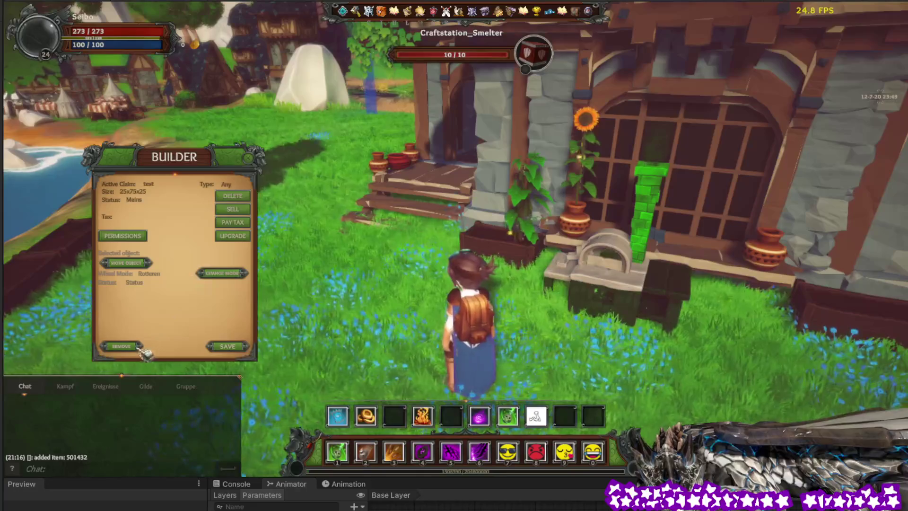
{"action": "key", "text": "w"}
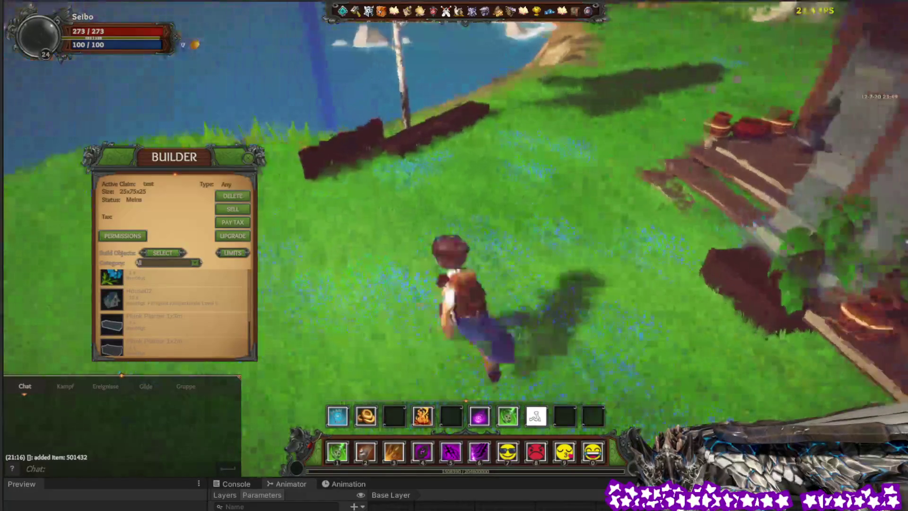
{"action": "key", "text": "w"}
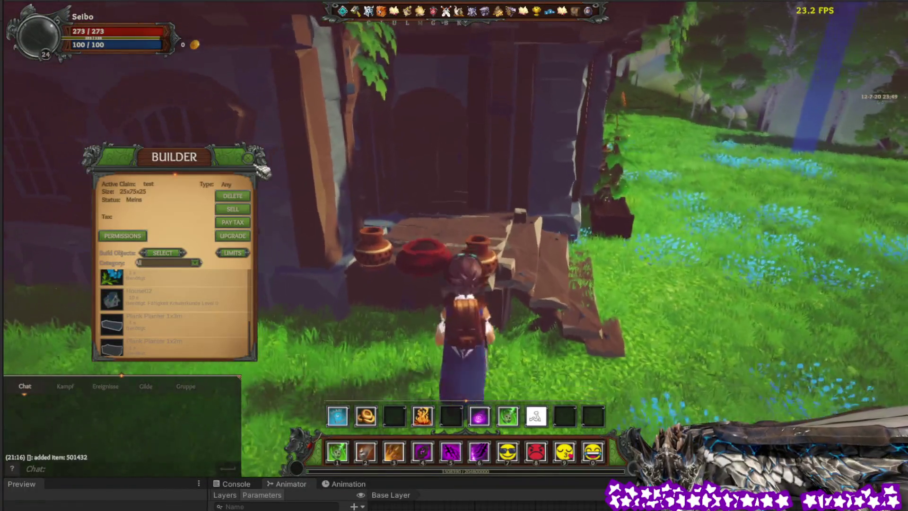
Close the Builder panel, eat food from hotbar slot 2 for max HP 341, then close Inventar.
{"action": "left_click", "coordinate": [485, 288]}
{"action": "left_click", "coordinate": [259, 162]}
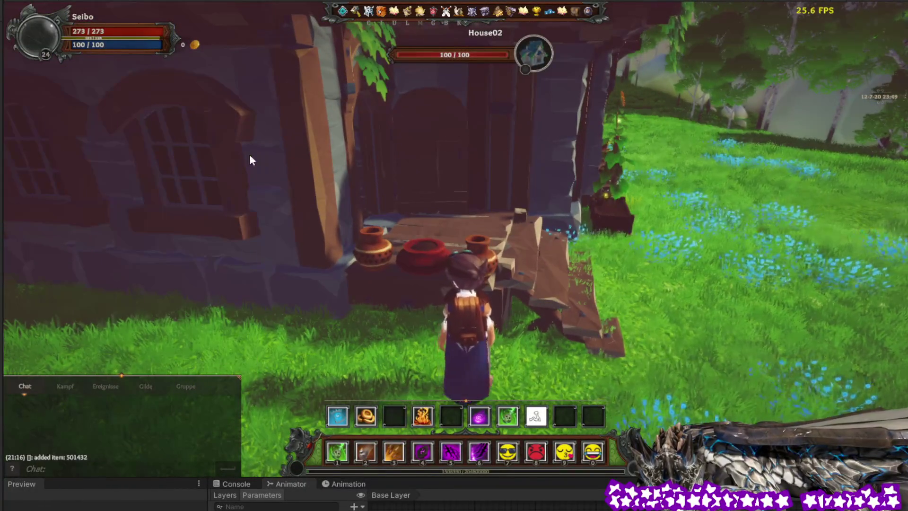
{"action": "key", "text": "i"}
{"action": "scroll", "coordinate": [835, 322], "scroll_direction": "up", "scroll_amount": 2}
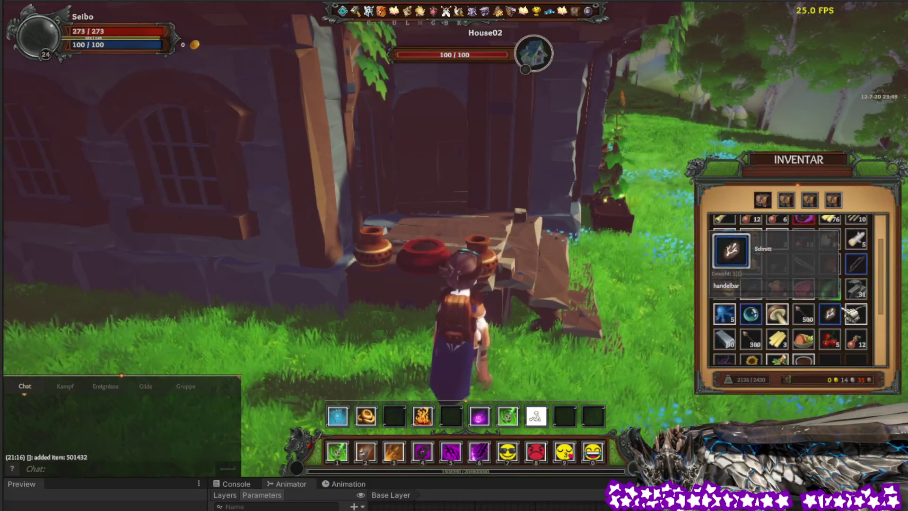
{"action": "key", "text": "2"}
{"action": "key", "text": "a"}
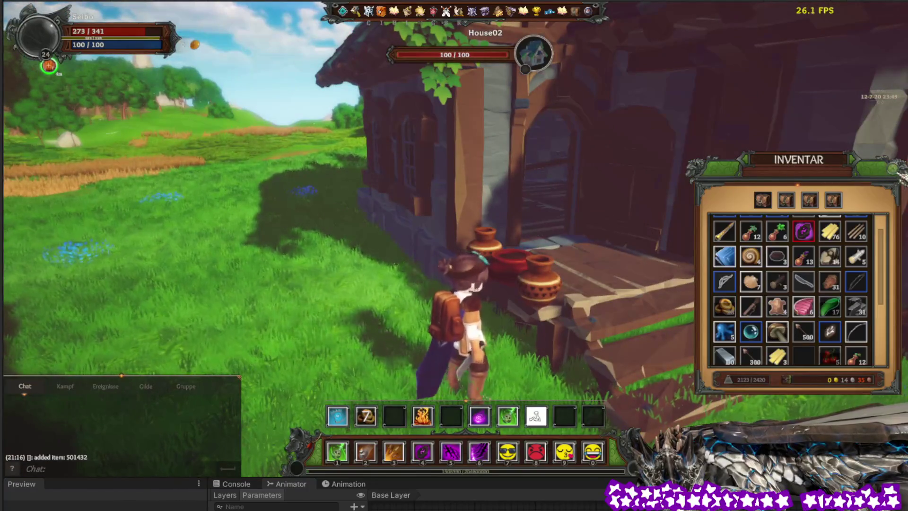
{"action": "key", "text": "i"}
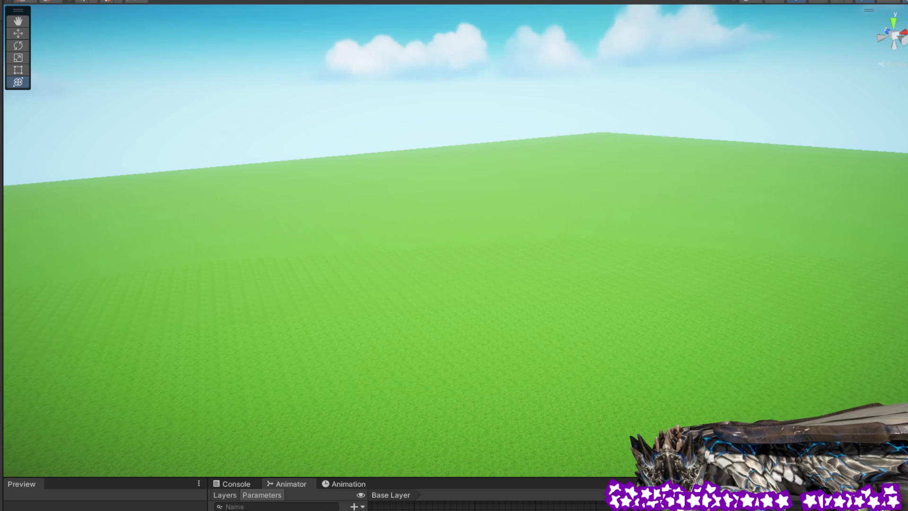
Frame and orbit the Scene view to the house platform and select the smelter oven counter.
{"action": "key", "text": "f"}
{"action": "mouse_move", "coordinate": [601, 243]}
{"action": "left_mouse_down"}
{"action": "mouse_move", "coordinate": [708, 169]}
{"action": "mouse_move", "coordinate": [665, 148]}
{"action": "mouse_move", "coordinate": [519, 157]}
{"action": "mouse_move", "coordinate": [586, 260]}
{"action": "left_mouse_up"}
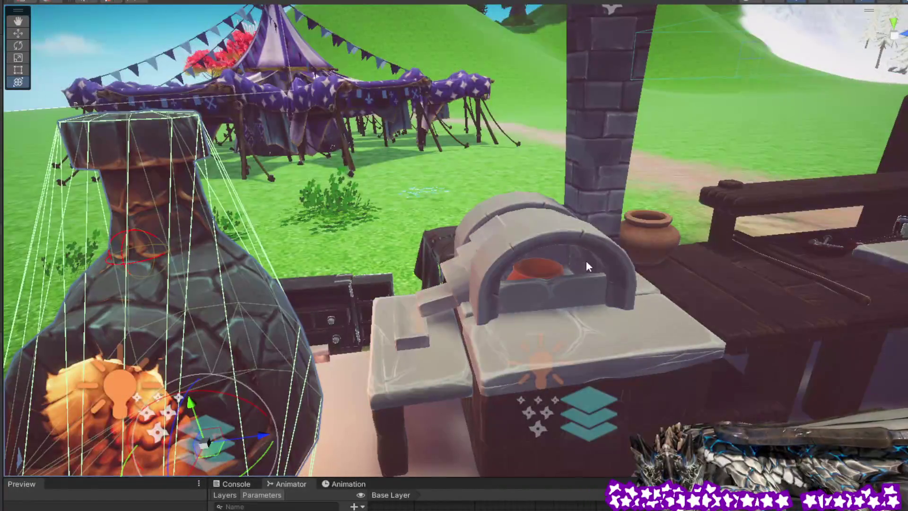
{"action": "left_click", "coordinate": [595, 261]}
{"action": "mouse_move", "coordinate": [547, 225]}
{"action": "left_mouse_down"}
{"action": "mouse_move", "coordinate": [527, 237]}
{"action": "mouse_move", "coordinate": [521, 213]}
{"action": "mouse_move", "coordinate": [498, 216]}
{"action": "mouse_move", "coordinate": [548, 173]}
{"action": "left_mouse_up"}
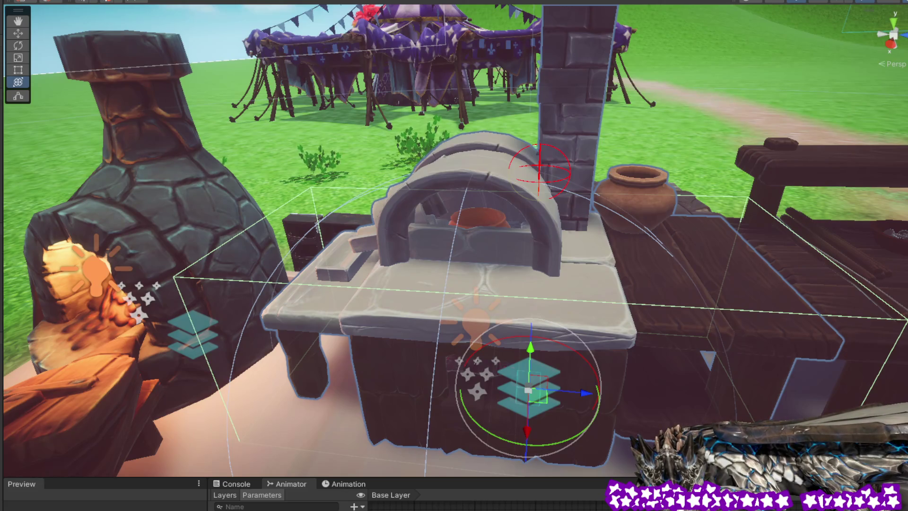
Orbit around the smelter from several angles, then apply overrides to Craftstation_Smelter.prefab.
{"action": "mouse_move", "coordinate": [762, 296]}
{"action": "left_mouse_down"}
{"action": "mouse_move", "coordinate": [801, 324]}
{"action": "mouse_move", "coordinate": [793, 320]}
{"action": "left_mouse_up"}
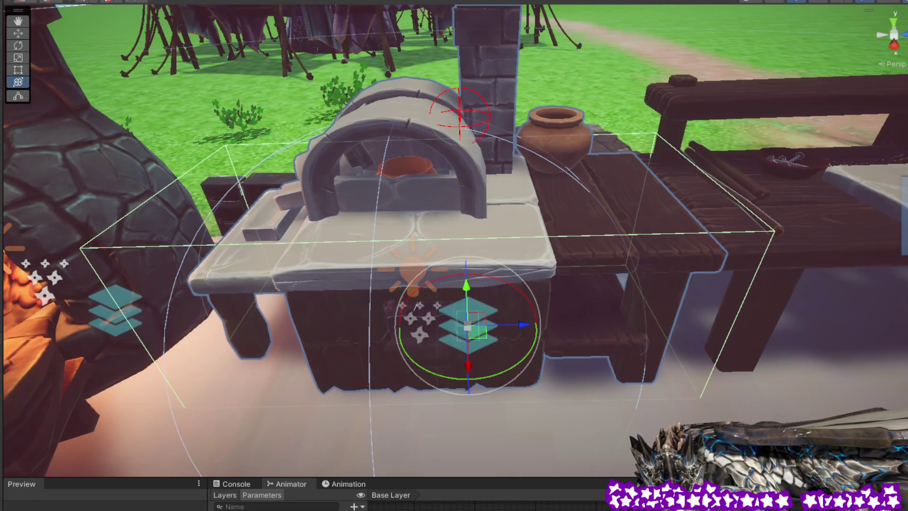
{"action": "left_click_drag", "start_coordinate": [691, 259], "coordinate": [615, 144]}
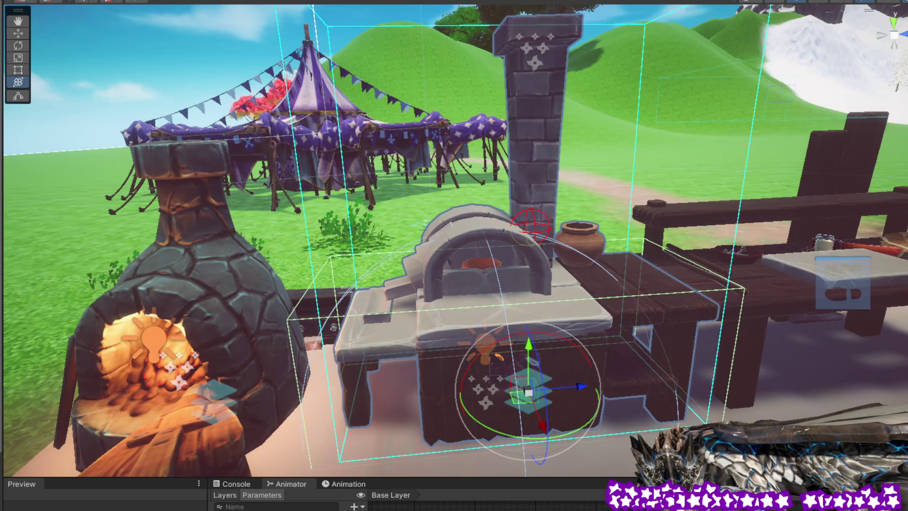
{"action": "mouse_move", "coordinate": [840, 322]}
{"action": "left_mouse_down"}
{"action": "mouse_move", "coordinate": [771, 260]}
{"action": "mouse_move", "coordinate": [672, 257]}
{"action": "left_mouse_up"}
{"action": "mouse_move", "coordinate": [437, 203]}
{"action": "left_mouse_down"}
{"action": "mouse_move", "coordinate": [756, 249]}
{"action": "mouse_move", "coordinate": [690, 263]}
{"action": "mouse_move", "coordinate": [608, 205]}
{"action": "mouse_move", "coordinate": [666, 253]}
{"action": "mouse_move", "coordinate": [475, 321]}
{"action": "mouse_move", "coordinate": [709, 273]}
{"action": "left_mouse_up"}
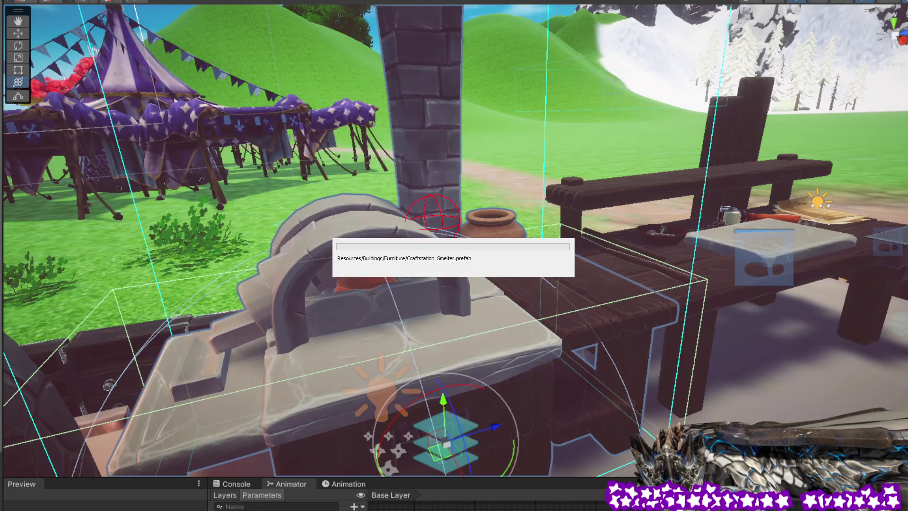
Select the workbench beside the kiln and open Workbench_new in Prefab Mode.
{"action": "mouse_move", "coordinate": [631, 291]}
{"action": "left_mouse_down"}
{"action": "mouse_move", "coordinate": [471, 263]}
{"action": "mouse_move", "coordinate": [513, 288]}
{"action": "mouse_move", "coordinate": [541, 283]}
{"action": "left_mouse_up"}
{"action": "left_click", "coordinate": [594, 246]}
{"action": "left_click_drag", "start_coordinate": [594, 247], "coordinate": [570, 199]}
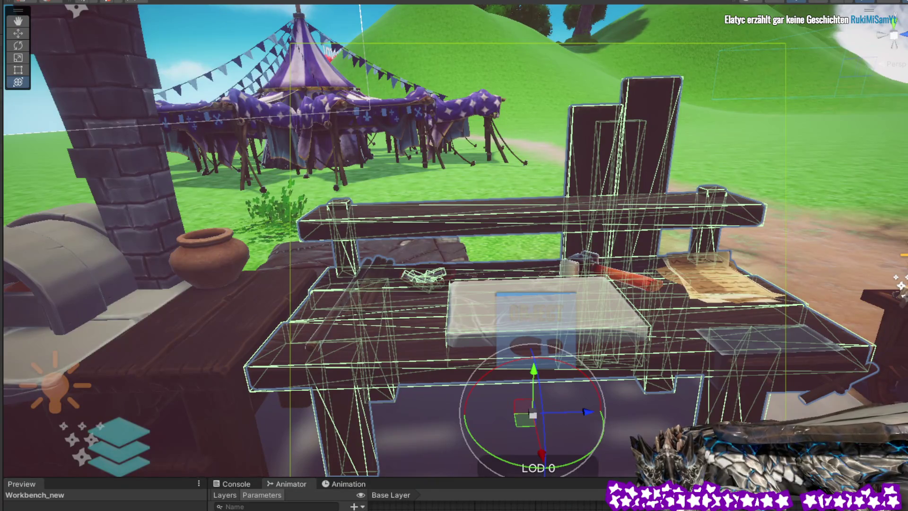
{"action": "key", "text": "Escape"}
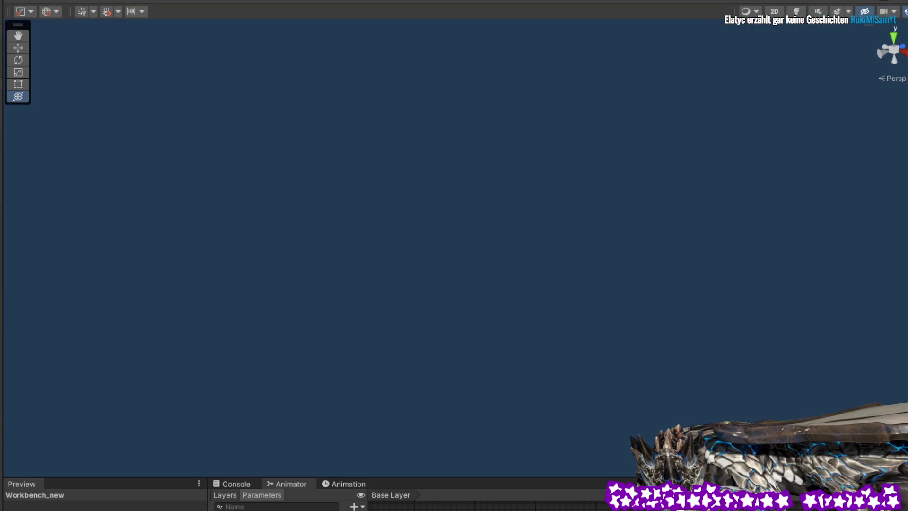
Isolate the Workbench_new parts with Shift+H and select the box and bowl together.
{"action": "left_click_drag", "start_coordinate": [699, 187], "coordinate": [698, 143]}
{"action": "scroll", "coordinate": [698, 143], "scroll_direction": "up", "scroll_amount": 5}
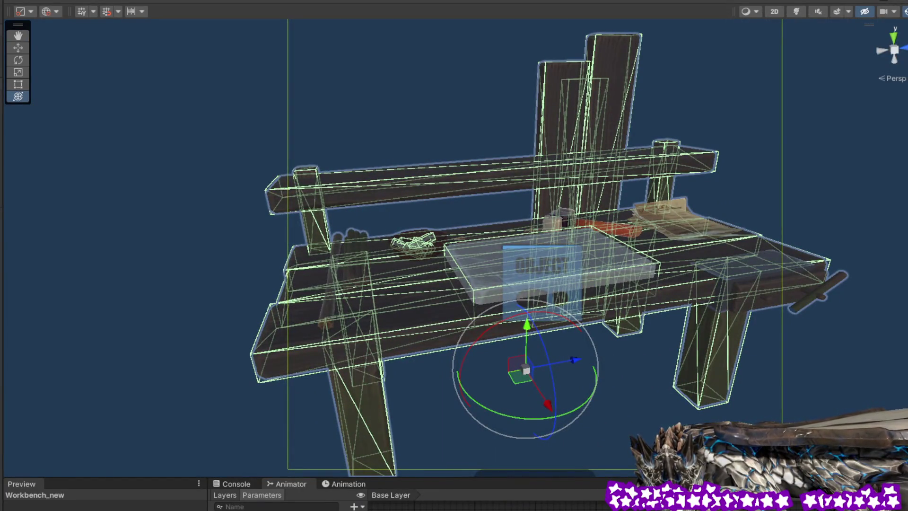
{"action": "key", "text": "shift+h"}
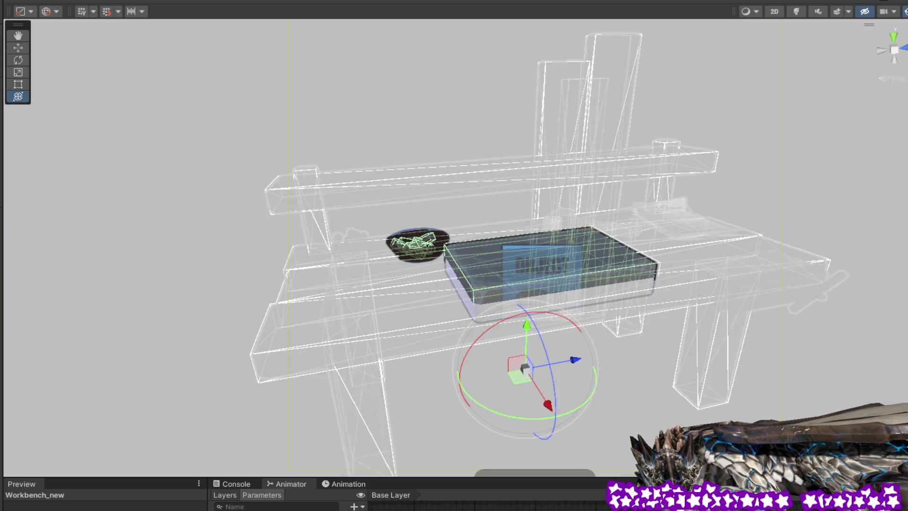
{"action": "left_click", "coordinate": [624, 322]}
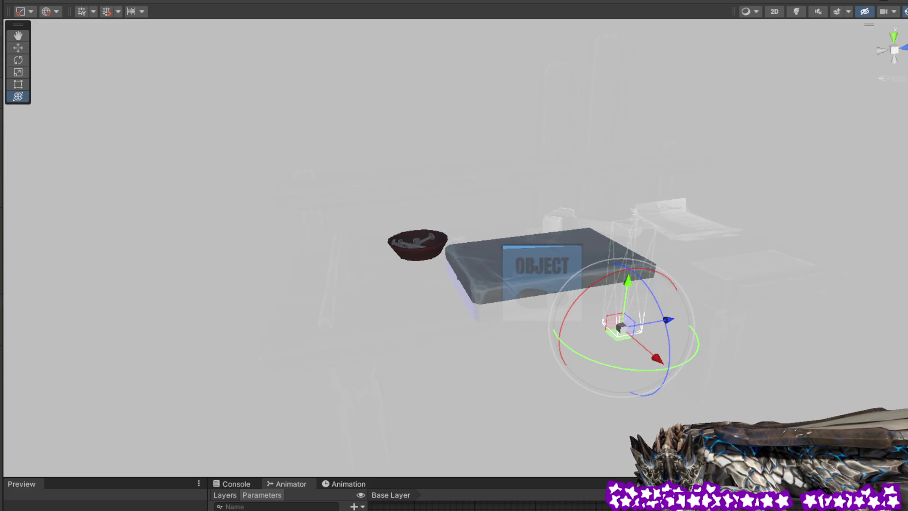
{"action": "left_click", "coordinate": [620, 322]}
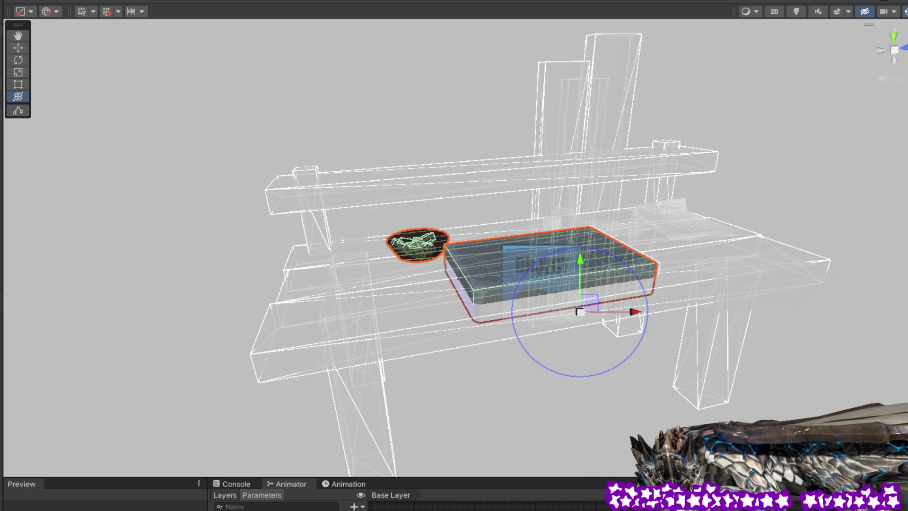
{"action": "key", "text": "z"}
Inspect the back-right object, bowl, tall post, long beam and dark box, ending with only the box selected.
{"action": "left_click", "coordinate": [568, 275]}
{"action": "left_click", "coordinate": [657, 209]}
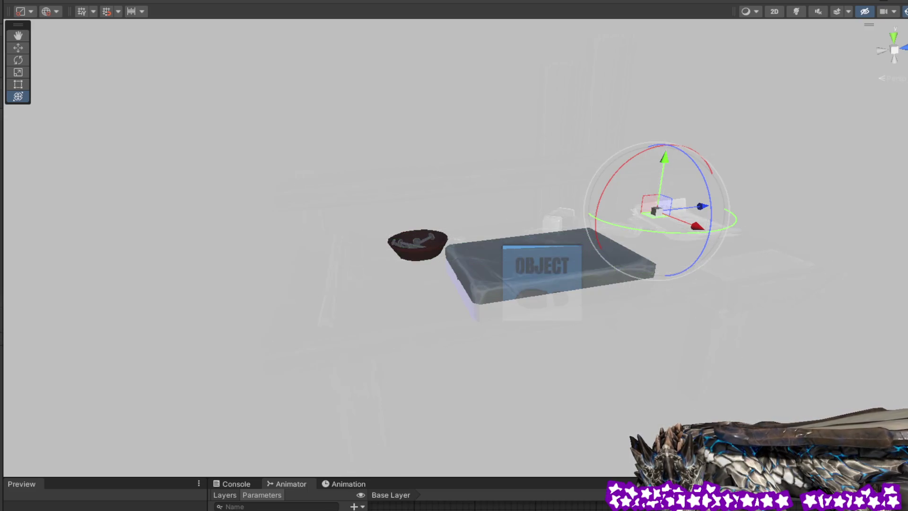
{"action": "left_click", "coordinate": [416, 244]}
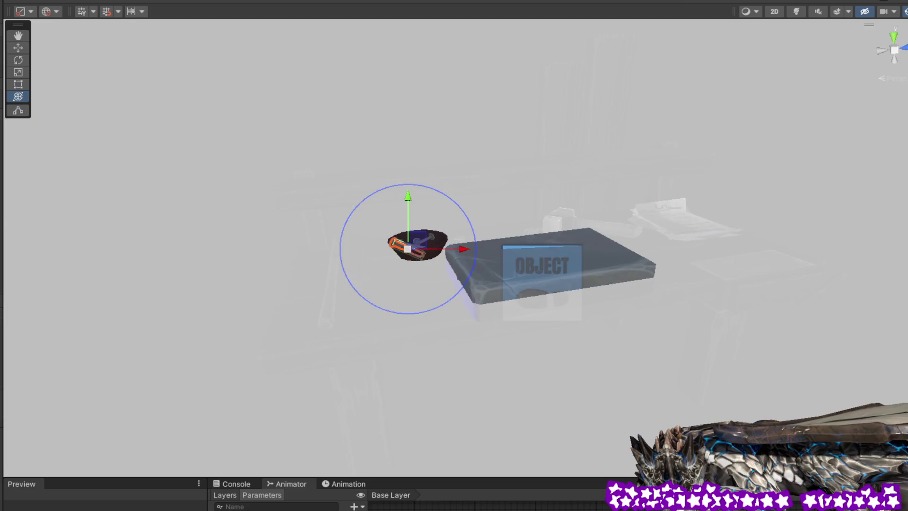
{"action": "left_click", "coordinate": [579, 310]}
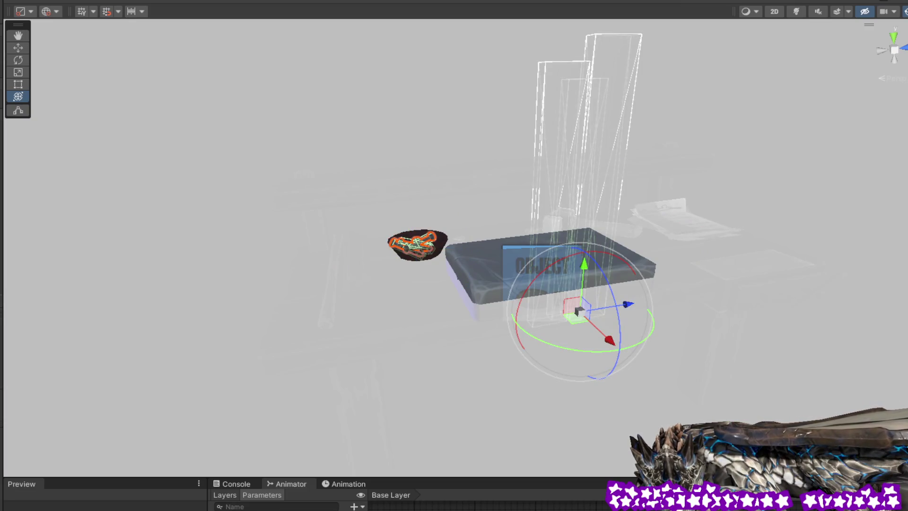
{"action": "left_click", "coordinate": [416, 243]}
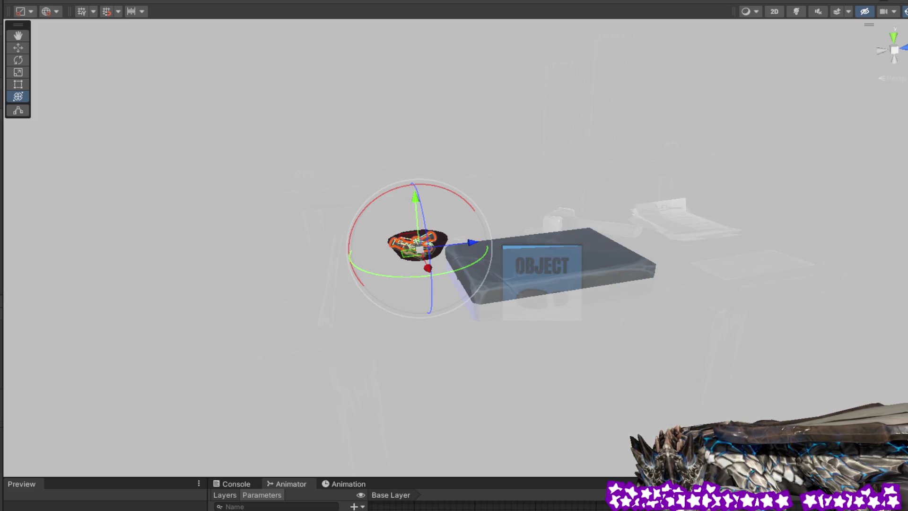
{"action": "left_click", "coordinate": [417, 243]}
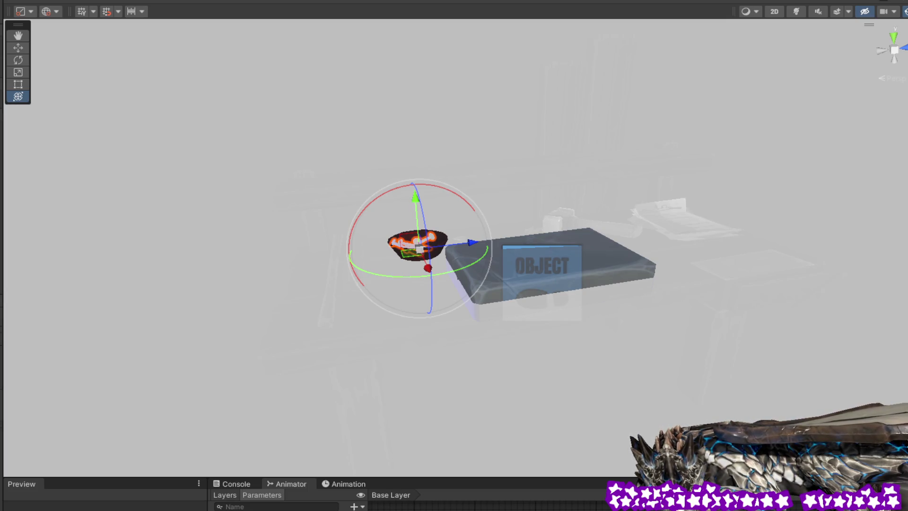
{"action": "left_click", "coordinate": [520, 182]}
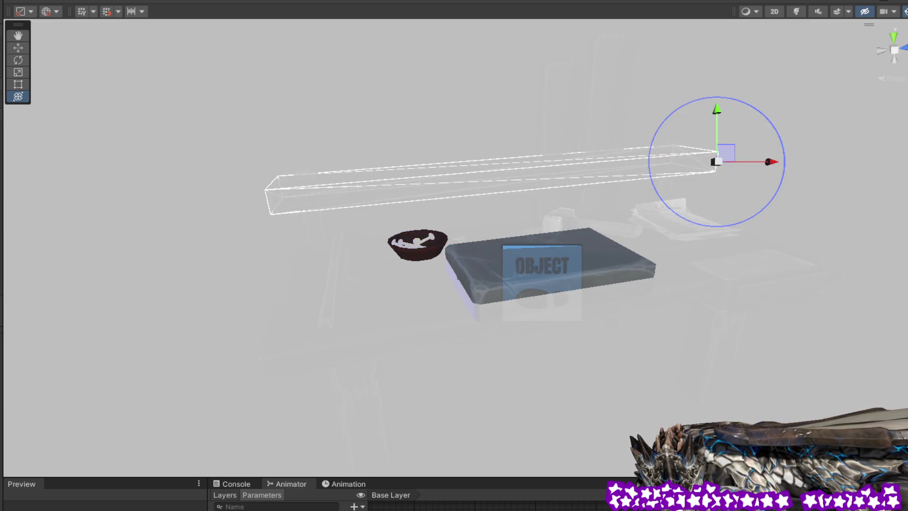
{"action": "left_click", "coordinate": [549, 279]}
{"action": "left_click", "coordinate": [543, 274]}
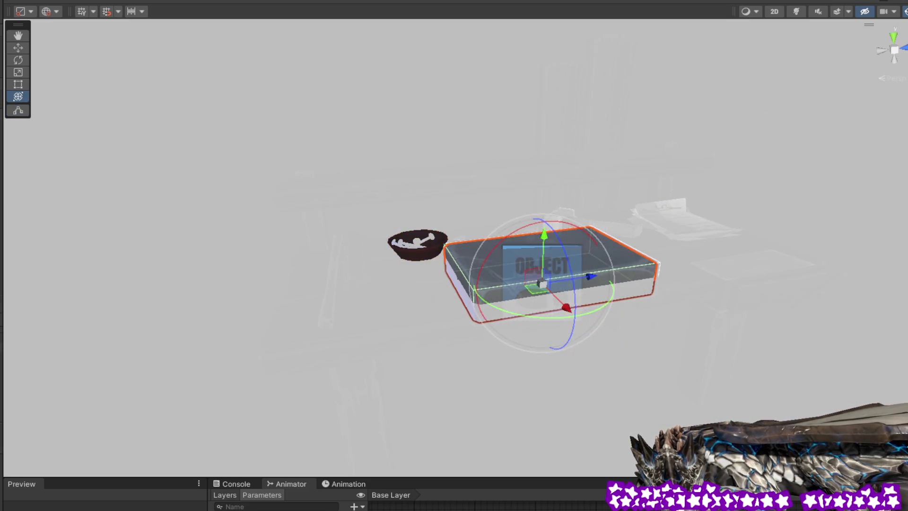
{"action": "left_click", "coordinate": [416, 244], "text": "shift"}
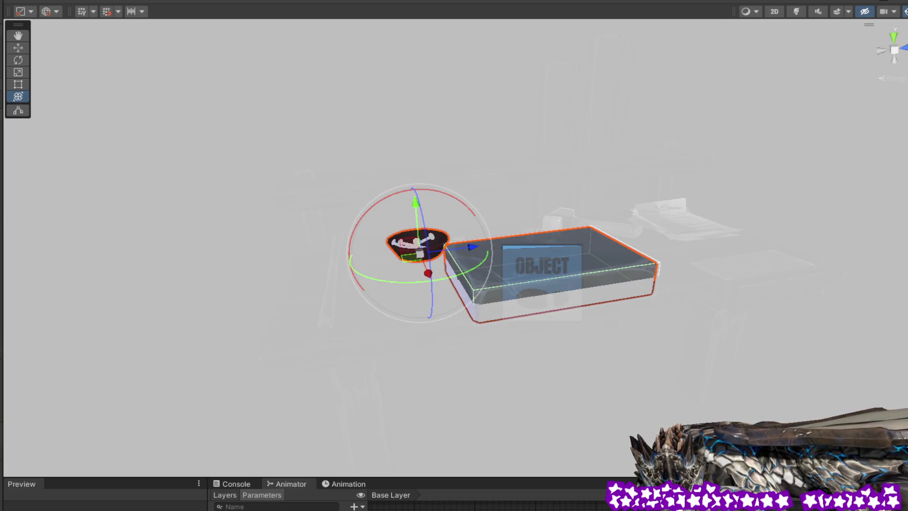
{"action": "left_click", "coordinate": [544, 274]}
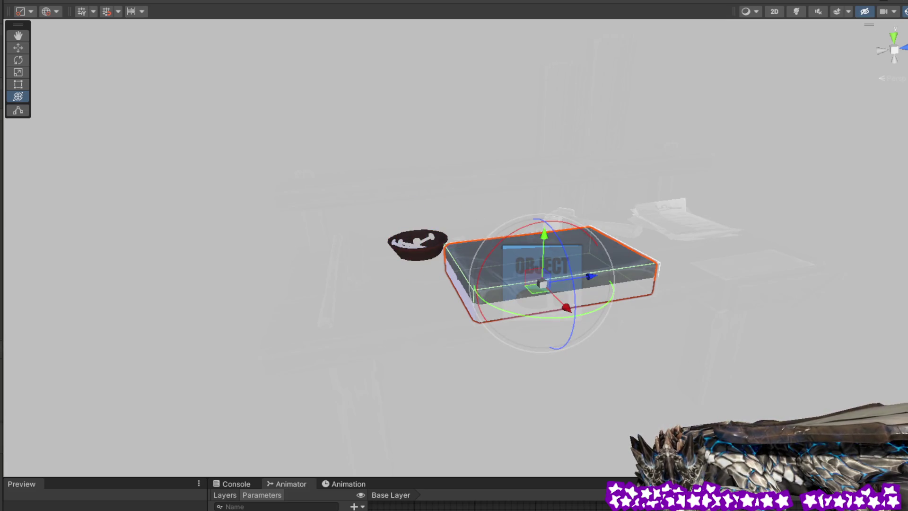
Hide the box, then the long beam and tall posts, in the scene.
{"action": "key", "text": "alt+shift+a"}
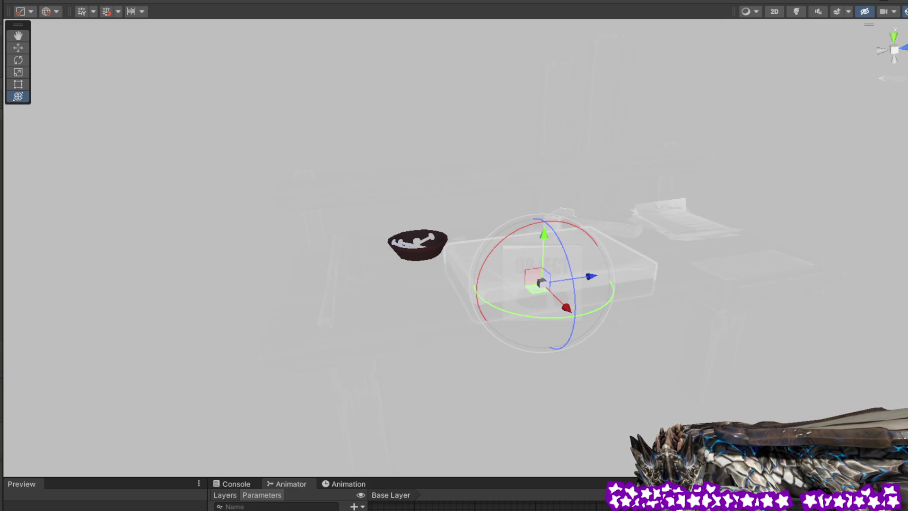
{"action": "left_click", "coordinate": [416, 243]}
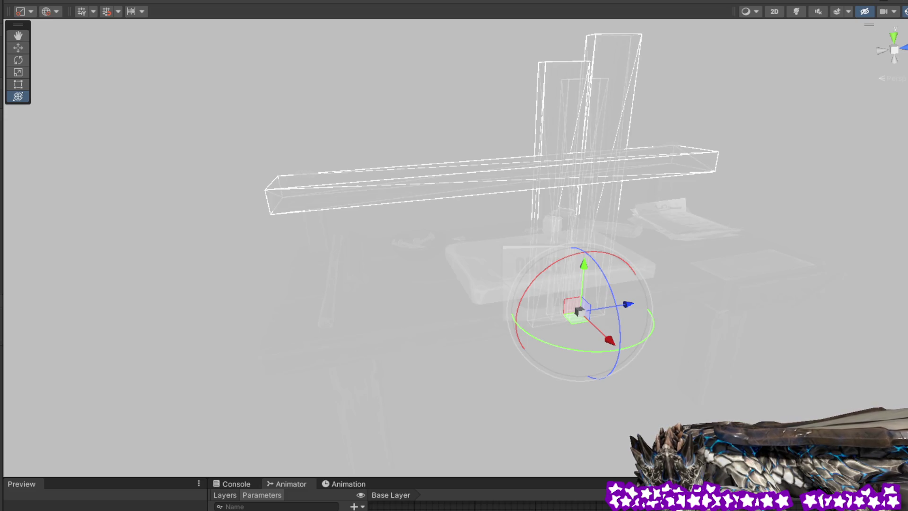
{"action": "key", "text": "alt+shift+a"}
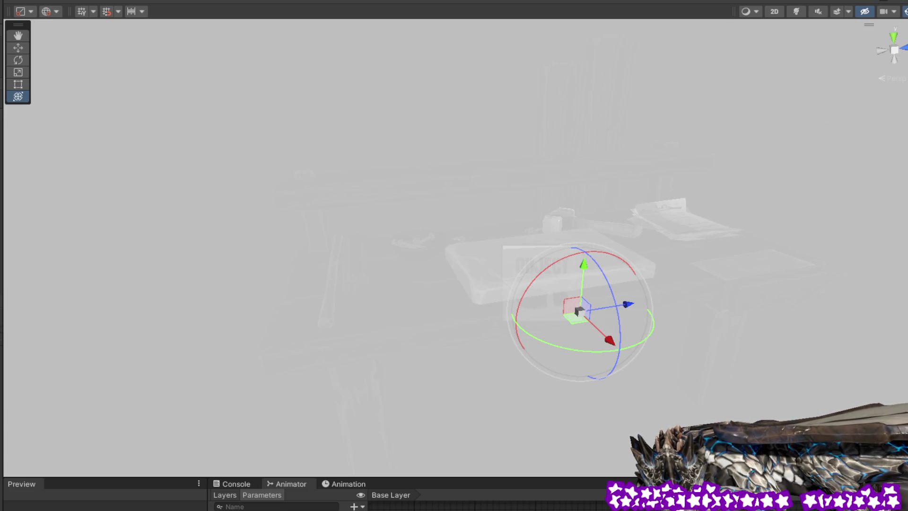